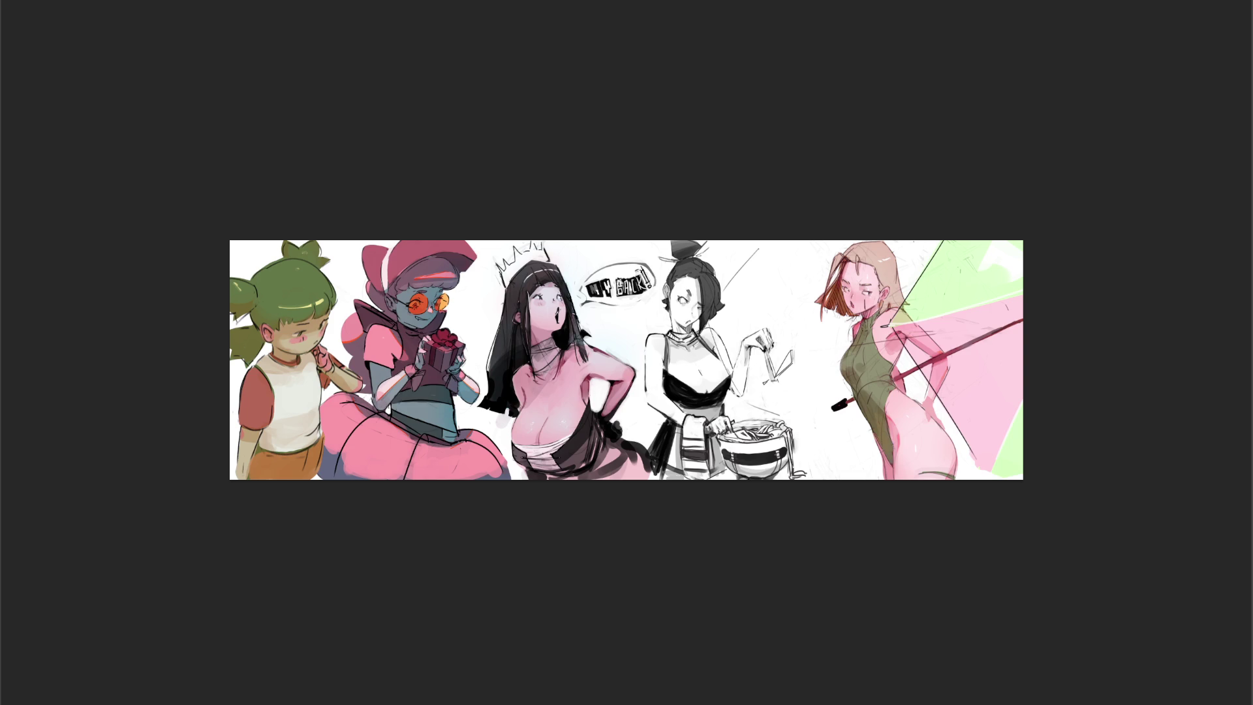
With an enlarged brush, paint broad grey, light pink and mauve-green strokes behind the right-hand figure
key("bracketright")
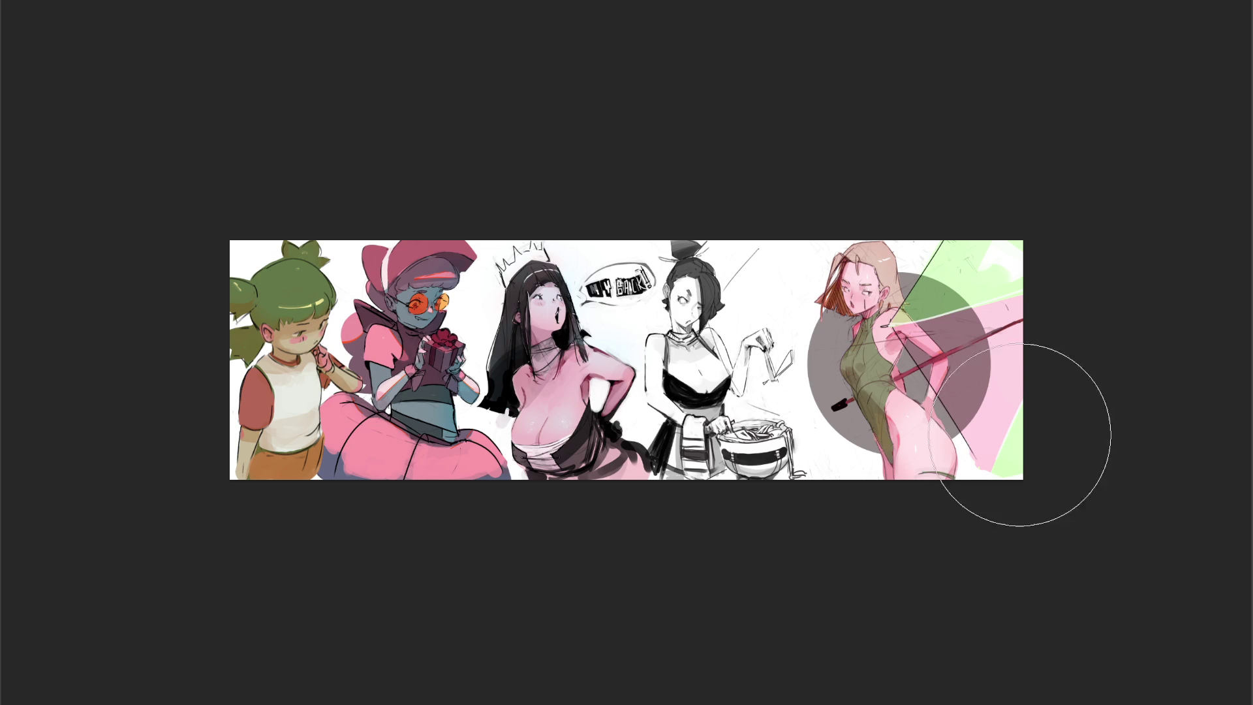
left_click_drag(905, 279, 923, 531)
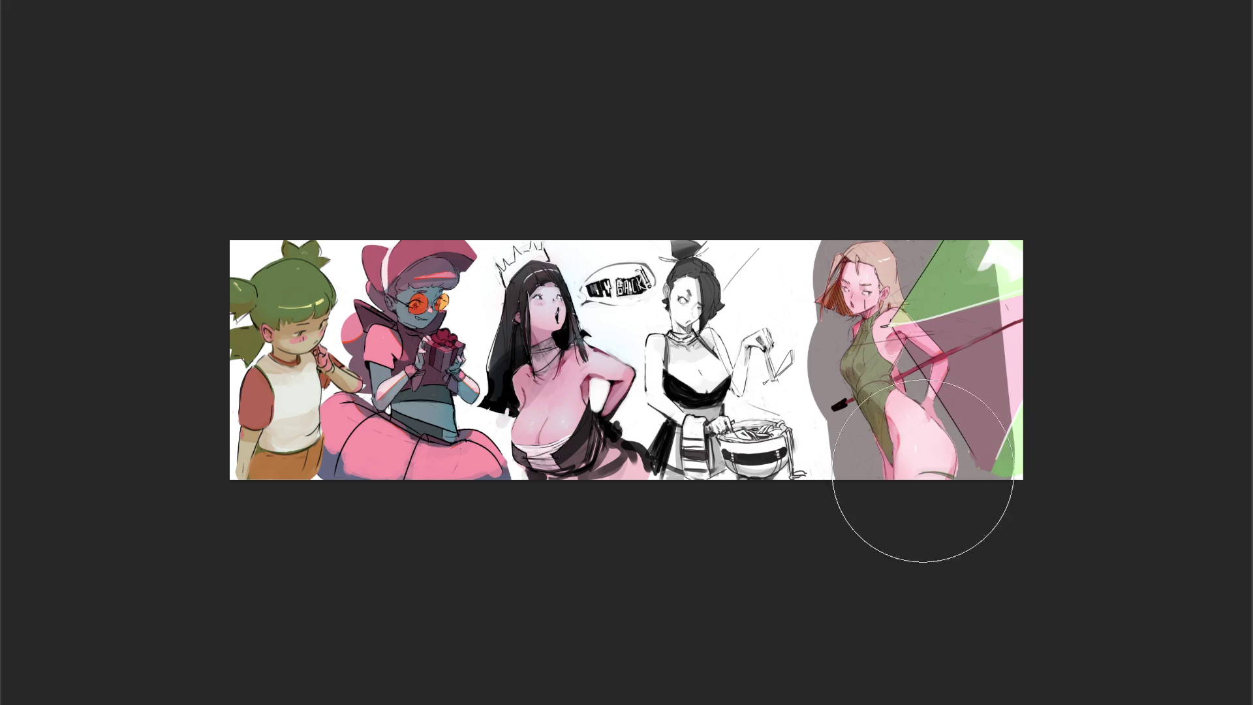
left_click_drag(990, 218, 1099, 576)
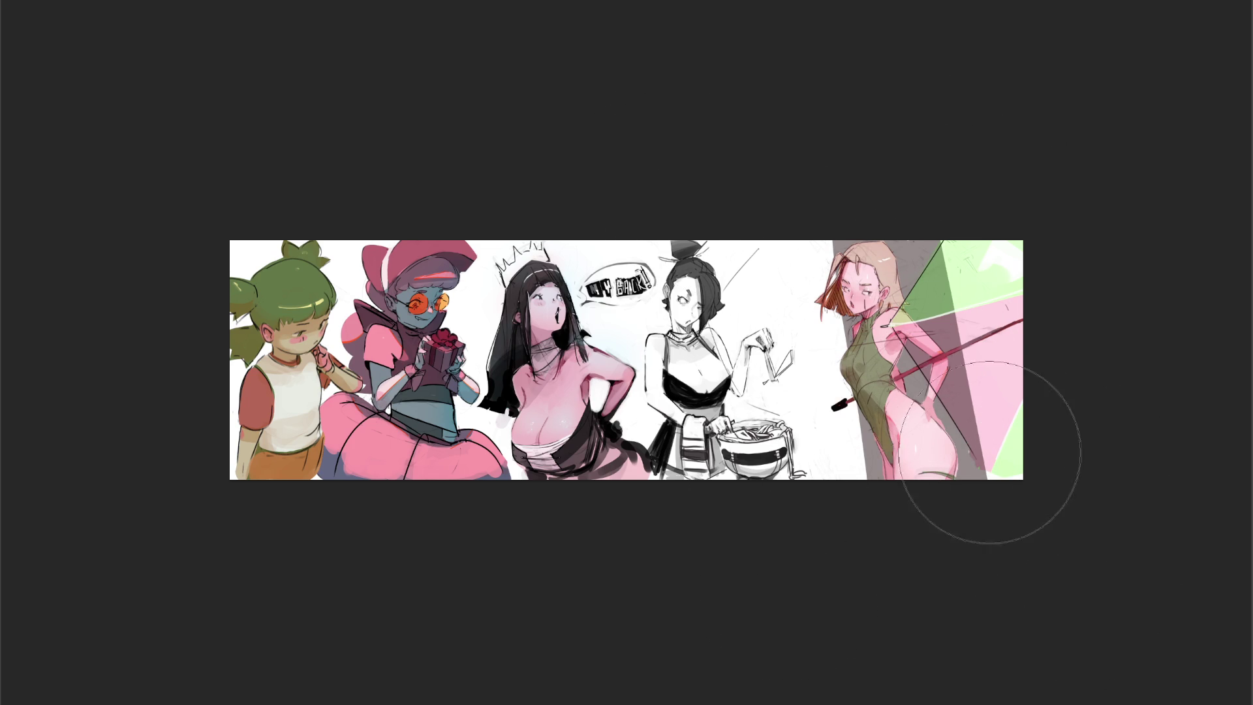
left_click_drag(1012, 252, 1004, 420)
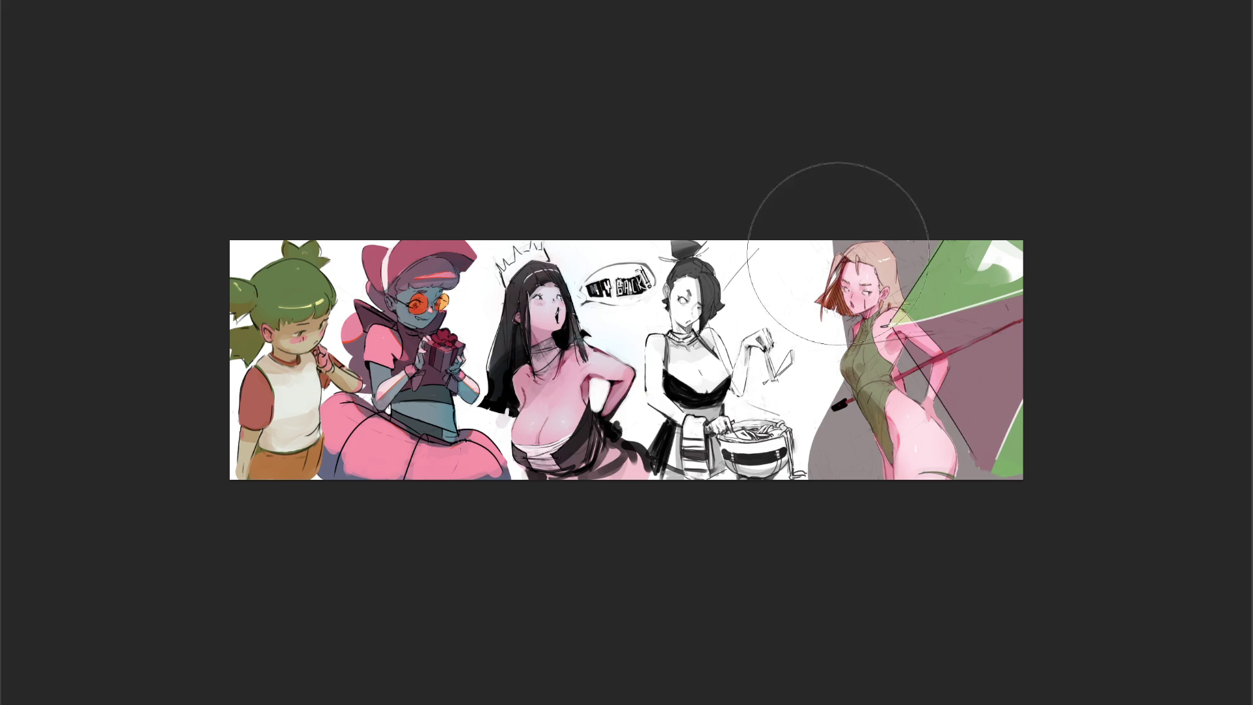
Extend the grey backdrop left and trim its slanted left edge back with white
left_click_drag(839, 210, 937, 657)
left_click_drag(704, 244, 774, 694)
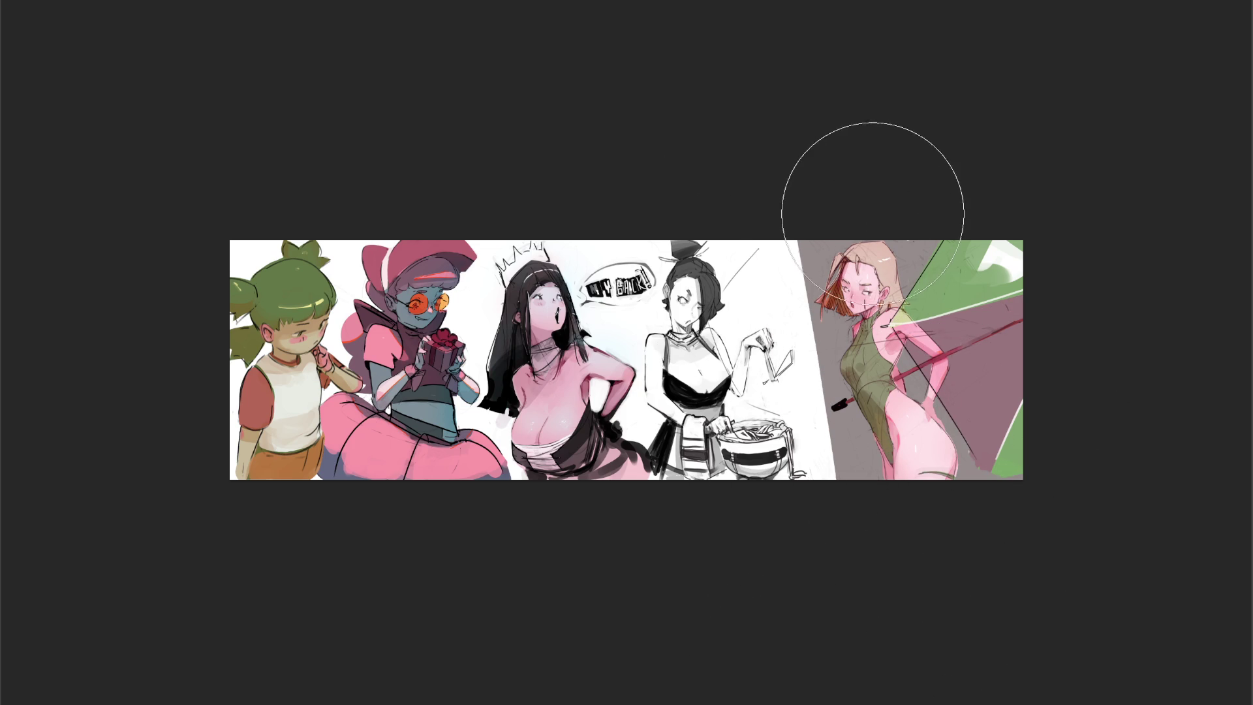
left_click_drag(872, 210, 881, 604)
left_click_drag(718, 196, 721, 648)
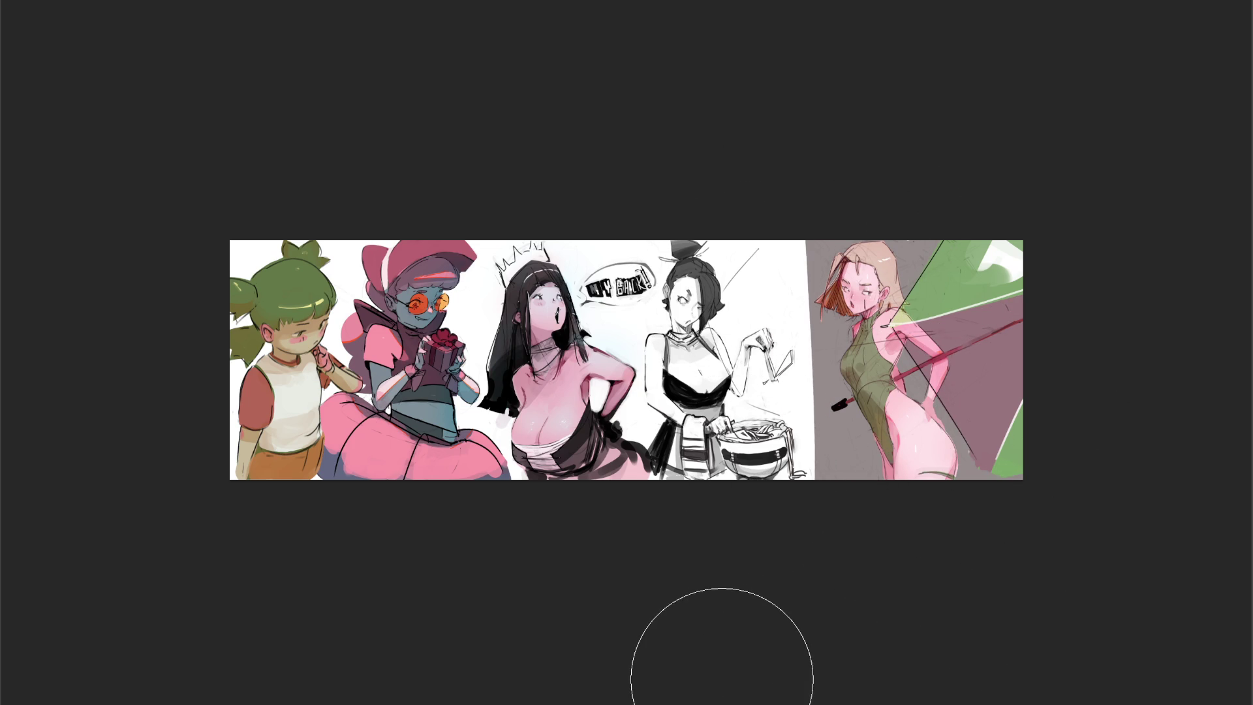
left_click_drag(716, 261, 769, 669)
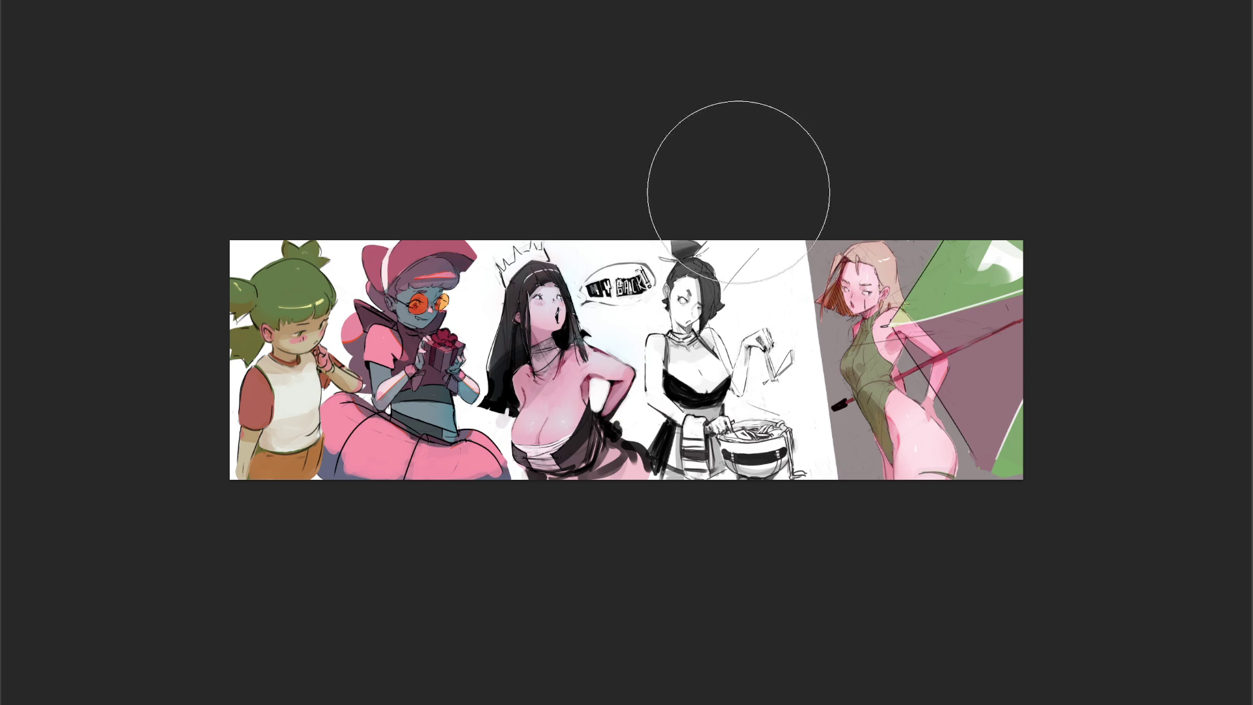
left_click_drag(741, 221, 786, 671)
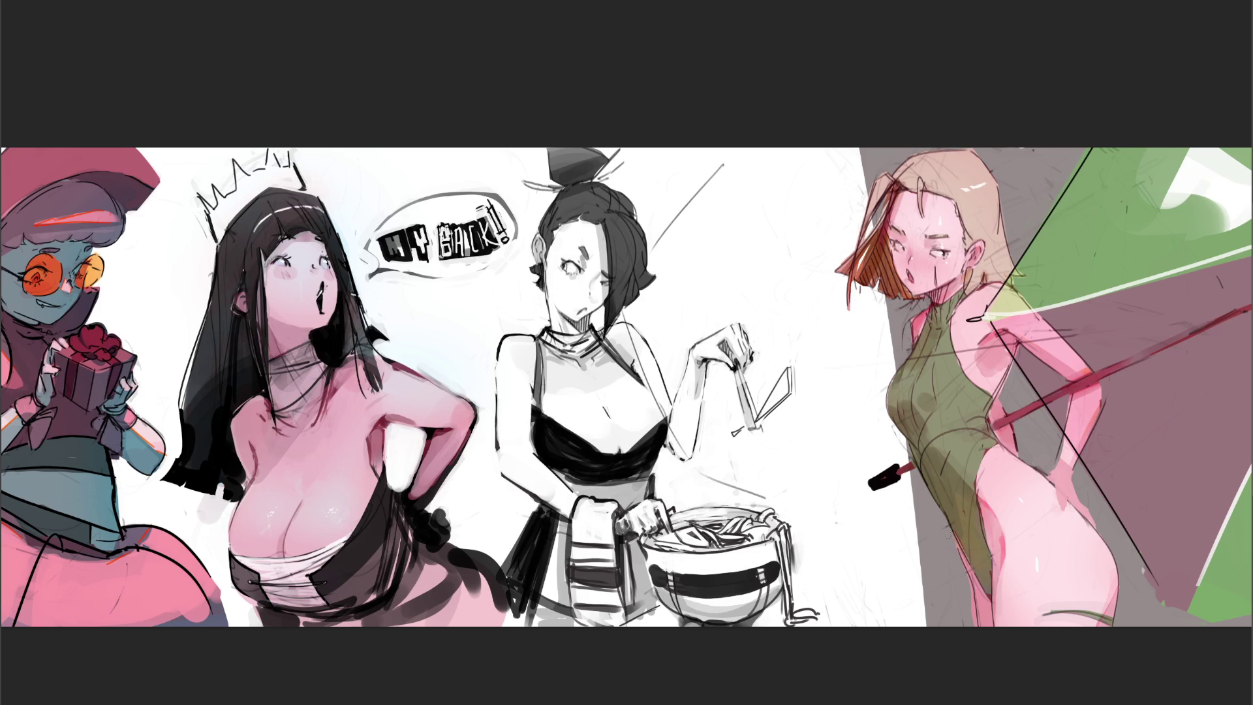
Draw a thin dark outline along the green figure's leg edge, redoing the first stroke
left_click_drag(977, 626, 970, 583)
key("ctrl+z")
left_click_drag(975, 601, 979, 645)
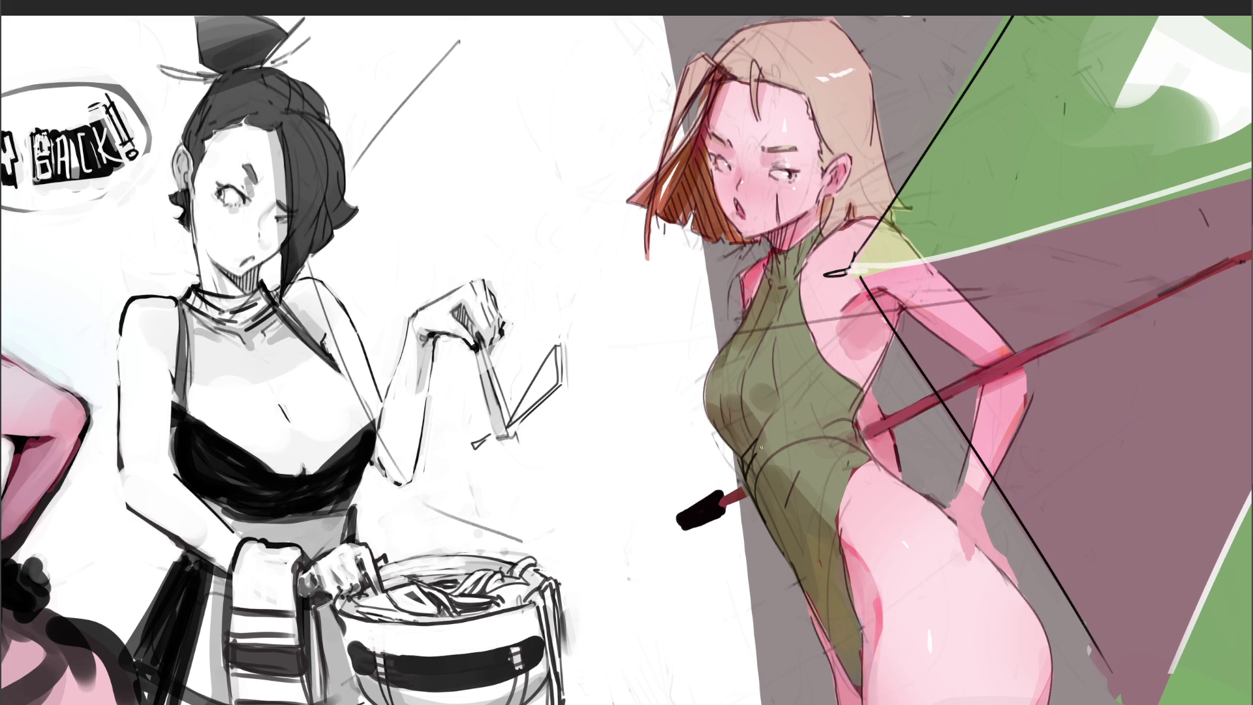
Paint a black belt across the dress waist and a thick black shoulder strap, undoing the last strokes
mouse_move(755, 438)
left_mouse_down()
mouse_move(744, 473)
mouse_move(757, 449)
mouse_move(747, 465)
mouse_move(806, 424)
mouse_move(851, 419)
mouse_move(770, 436)
mouse_move(741, 484)
mouse_move(763, 449)
mouse_move(852, 434)
mouse_move(757, 467)
mouse_move(854, 424)
left_mouse_up()
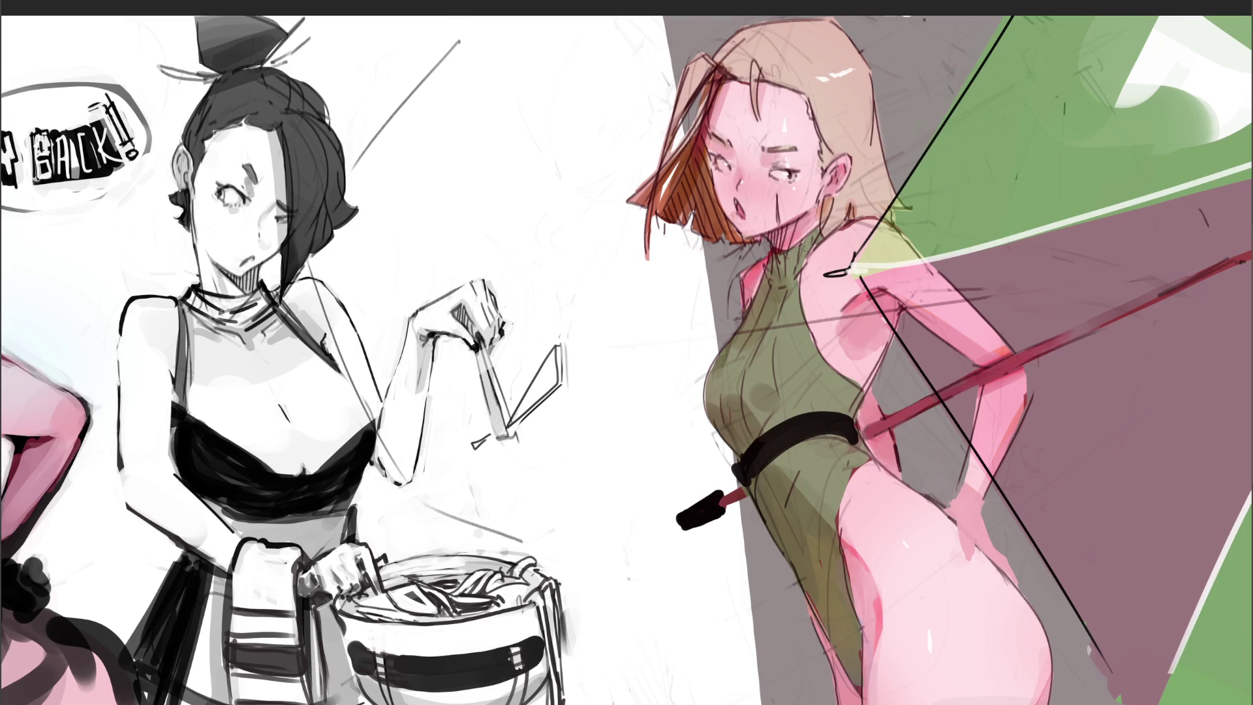
mouse_move(825, 233)
left_mouse_down()
mouse_move(810, 293)
mouse_move(820, 337)
left_mouse_up()
mouse_move(828, 355)
left_mouse_down()
mouse_move(867, 388)
mouse_move(821, 359)
mouse_move(793, 293)
left_mouse_up()
mouse_move(821, 242)
left_mouse_down()
mouse_move(793, 295)
mouse_move(816, 352)
left_mouse_up()
left_click_drag(770, 256, 747, 313)
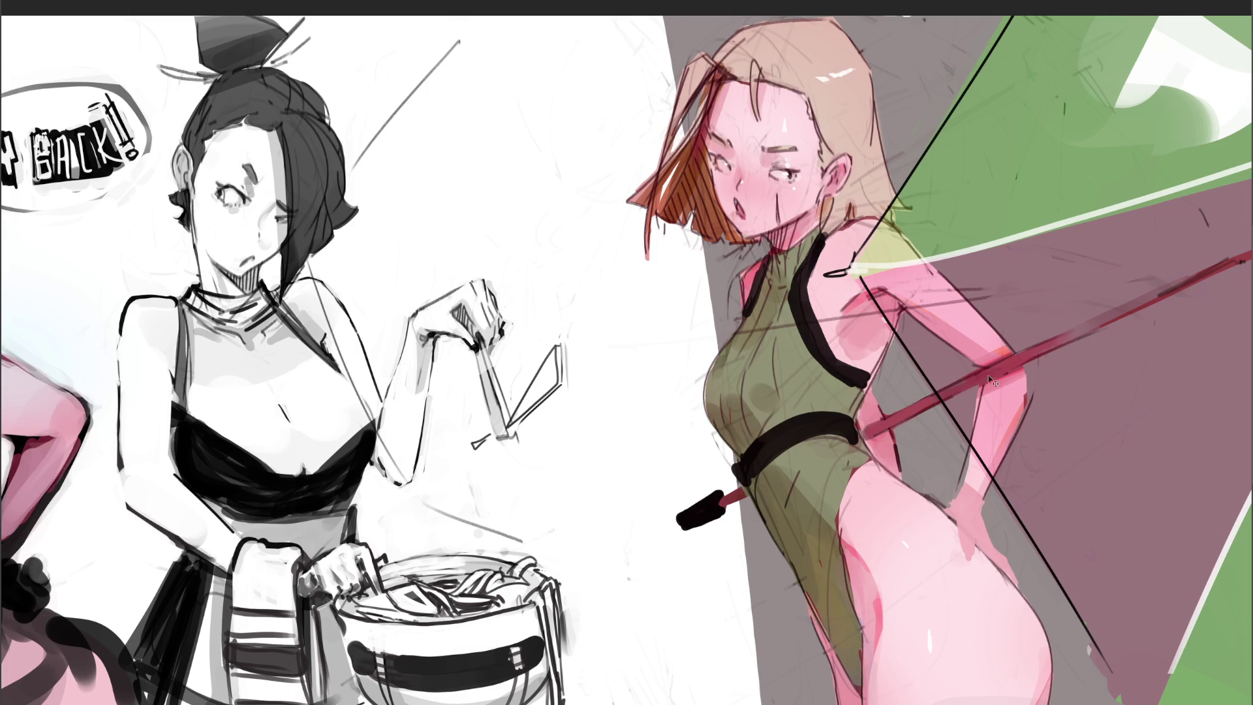
key("ctrl+z")
key("ctrl+z")
key("ctrl+z")
key("ctrl+z")
key("ctrl+z")
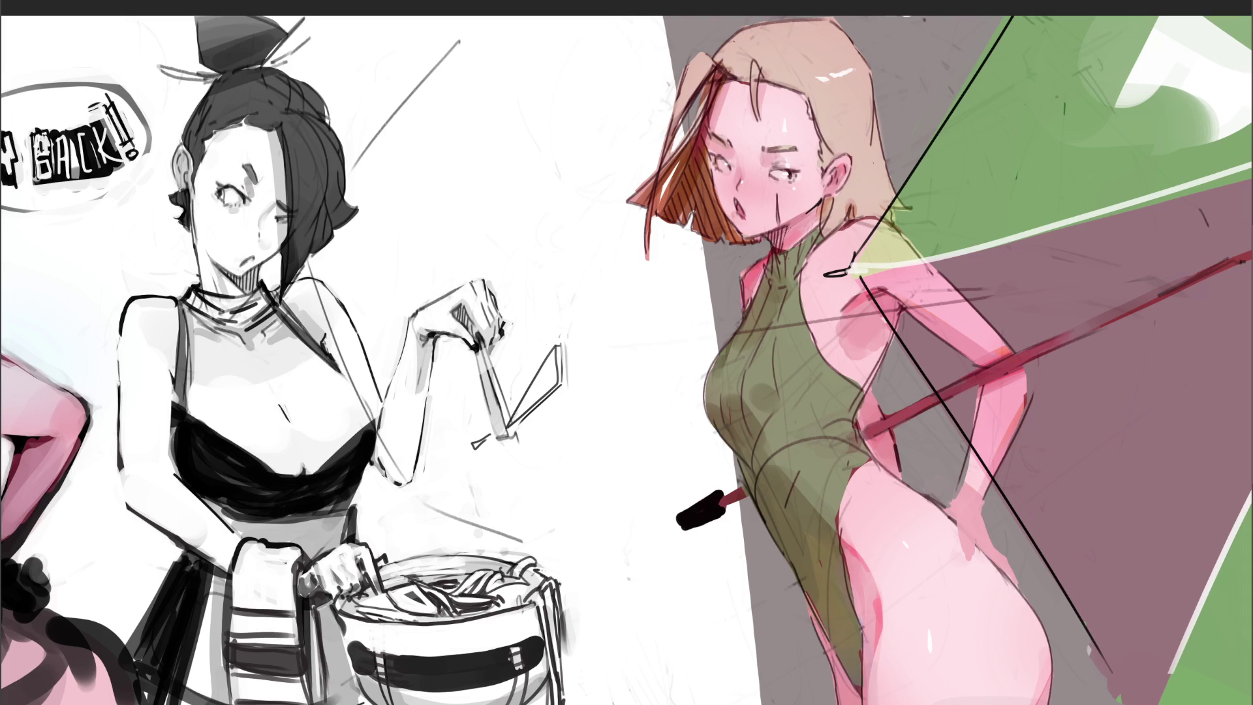
Paint a shadow under the figure's chin, undo it, then restore it
left_click_drag(771, 236, 778, 247)
key("ctrl+z")
key("ctrl+z")
key("ctrl+z")
key("ctrl+z")
key("ctrl+shift+z")
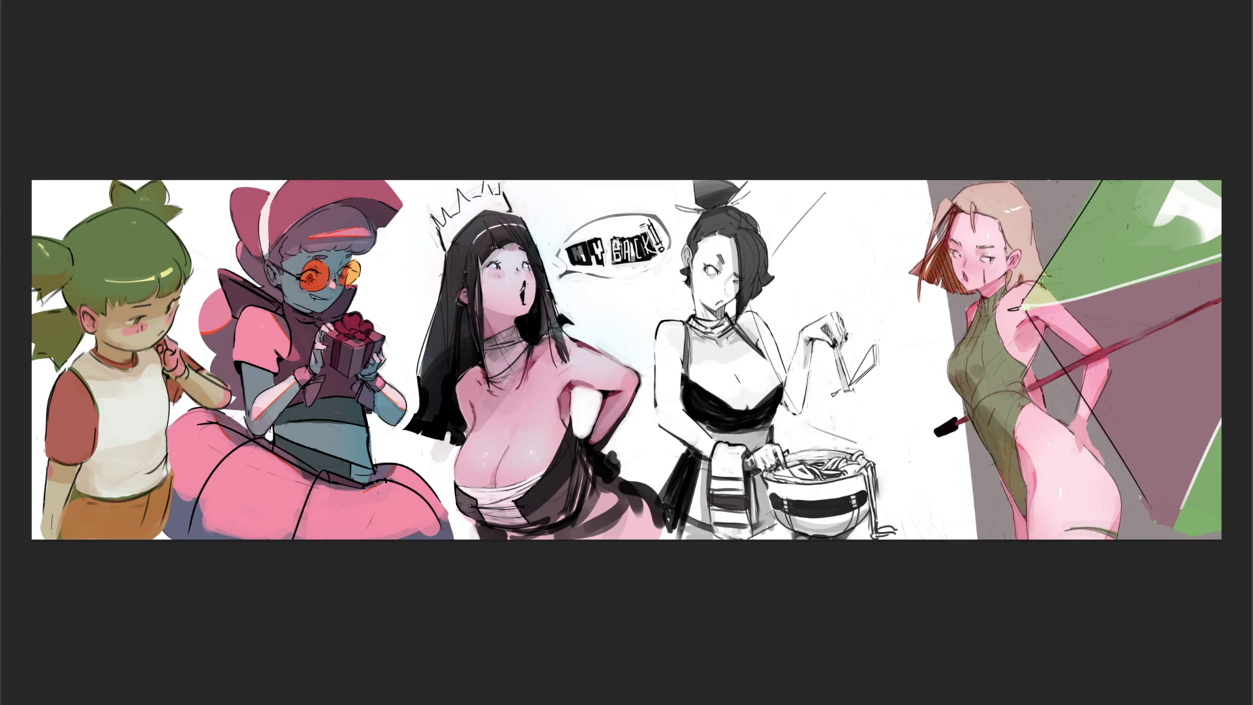
Zoom out and widen the banner canvas on both sides
key("ctrl+minus")
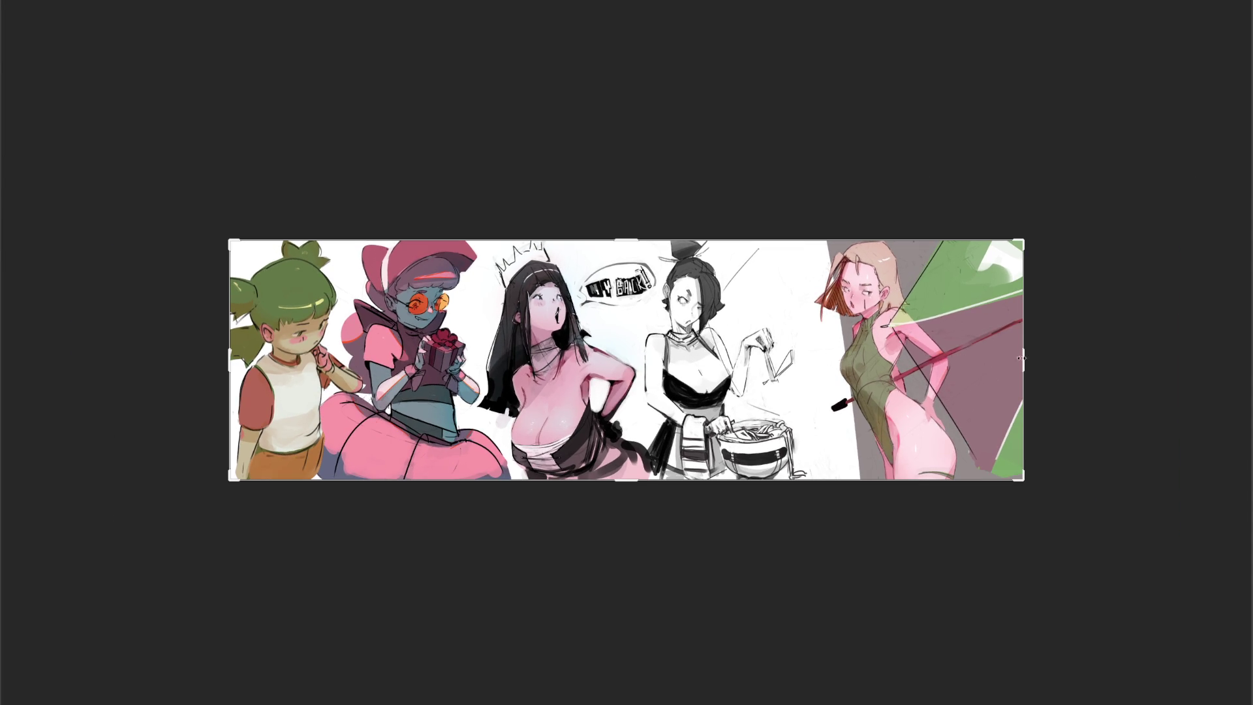
key("ctrl+t")
left_click_drag(1023, 359, 1090, 359)
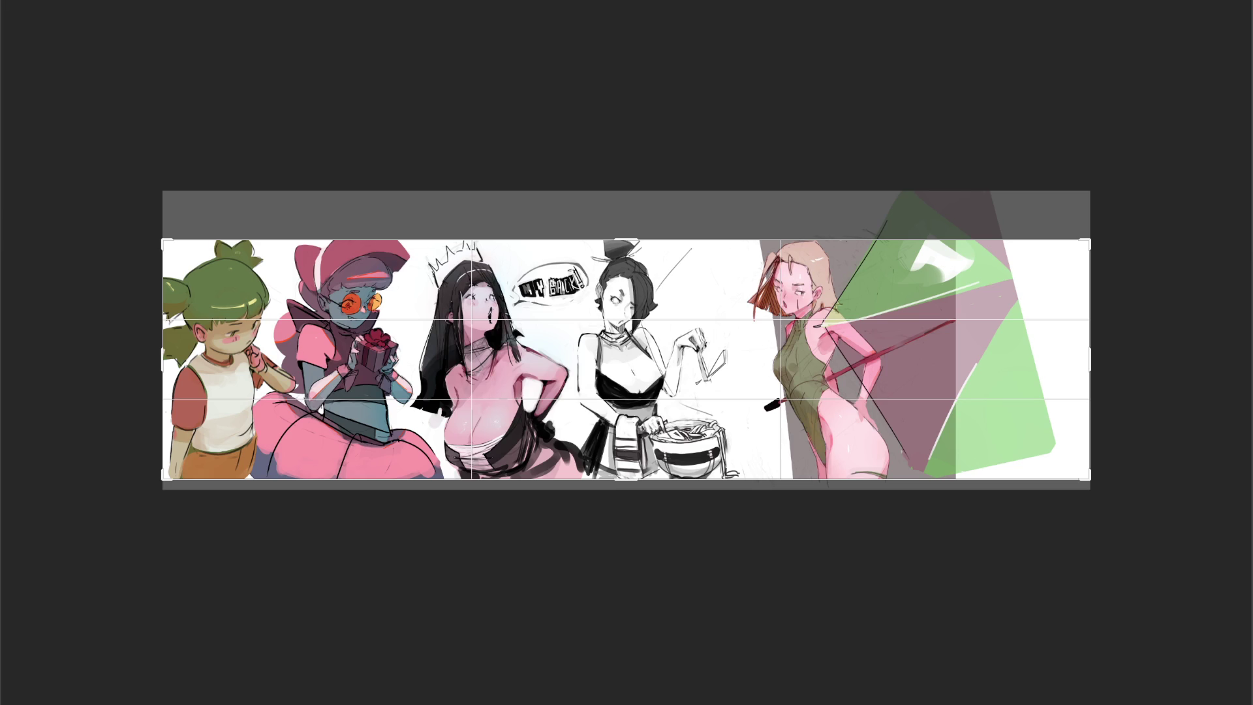
key("Return")
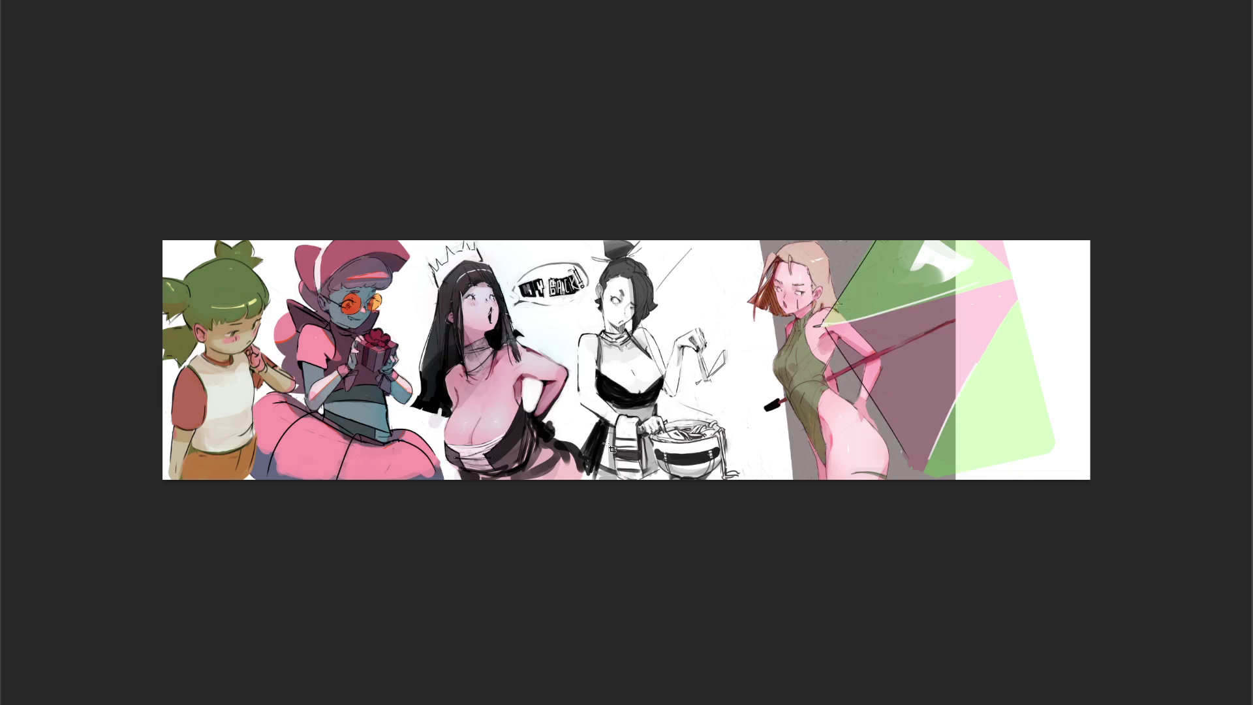
Move the right-hand character's layer over to the far right edge
left_click(742, 440)
left_click_drag(844, 390, 942, 386)
mouse_move(995, 386)
left_mouse_down()
mouse_move(958, 386)
mouse_move(973, 386)
left_mouse_up()
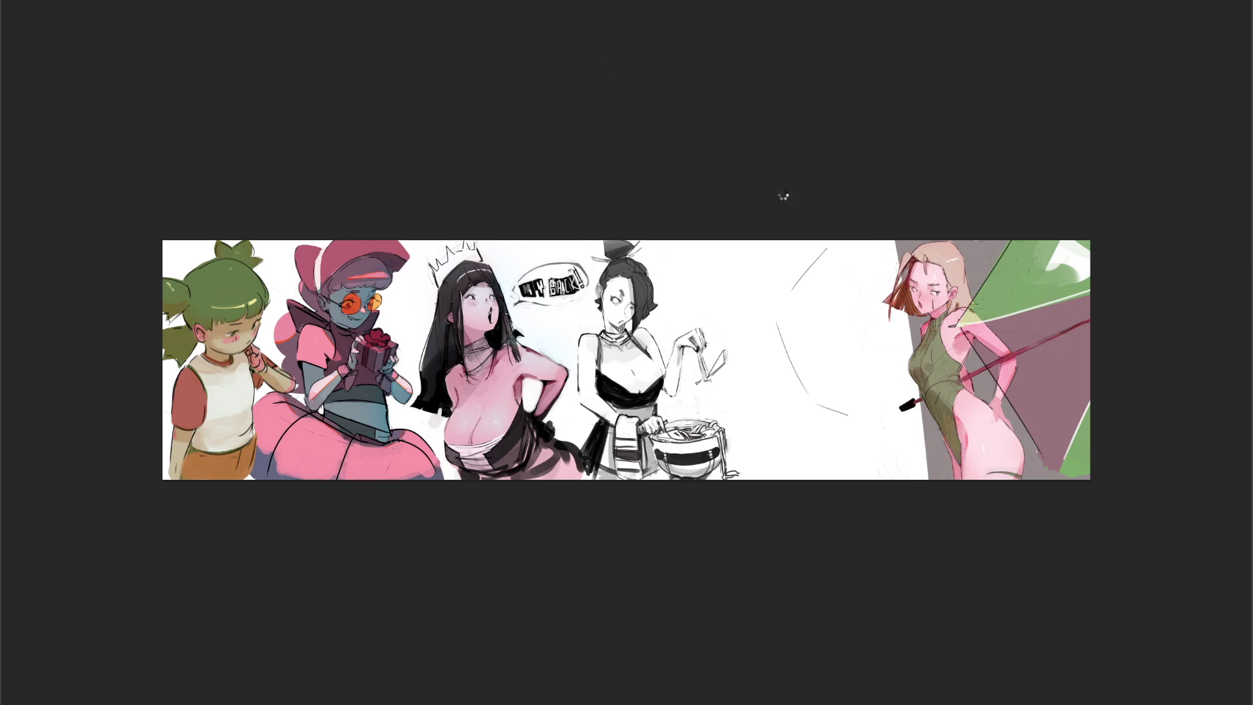
key("c")
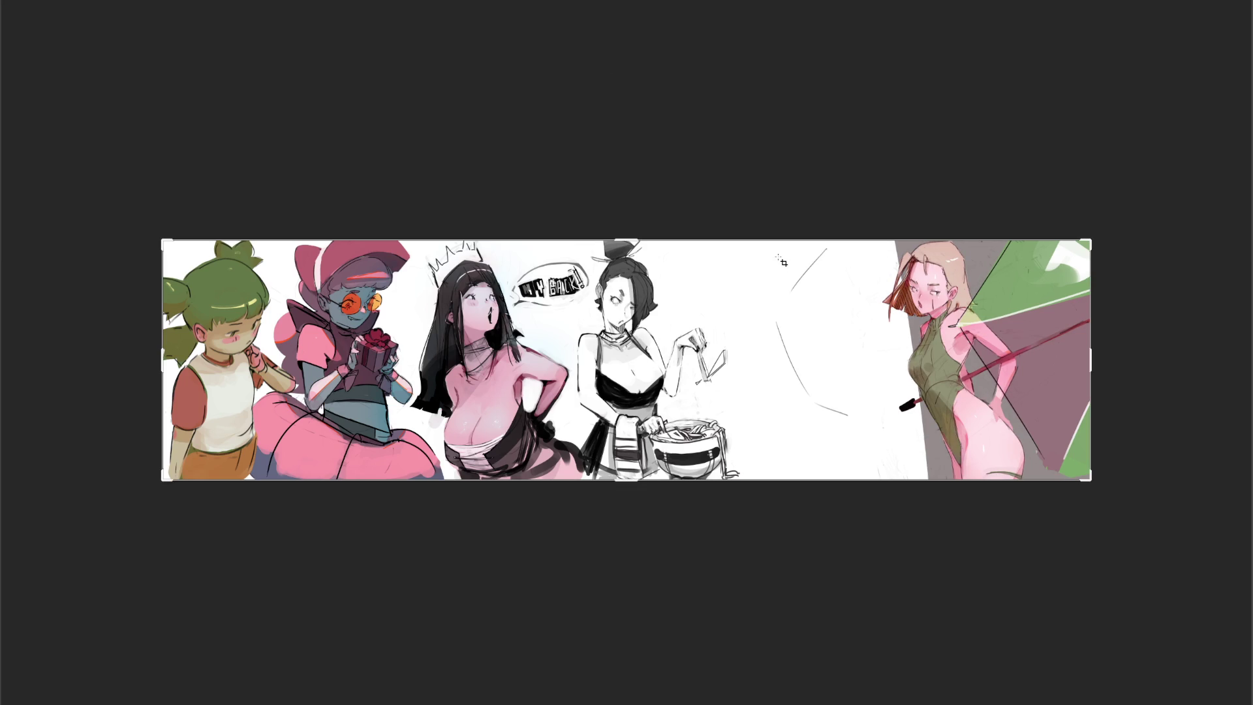
Erase the faint arc sketch lines in the middle gap with a large eraser
key("b")
key("bracketright")
key("bracketright")
key("bracketright")
mouse_move(827, 252)
left_mouse_down()
mouse_move(785, 285)
mouse_move(797, 366)
mouse_move(880, 453)
left_mouse_up()
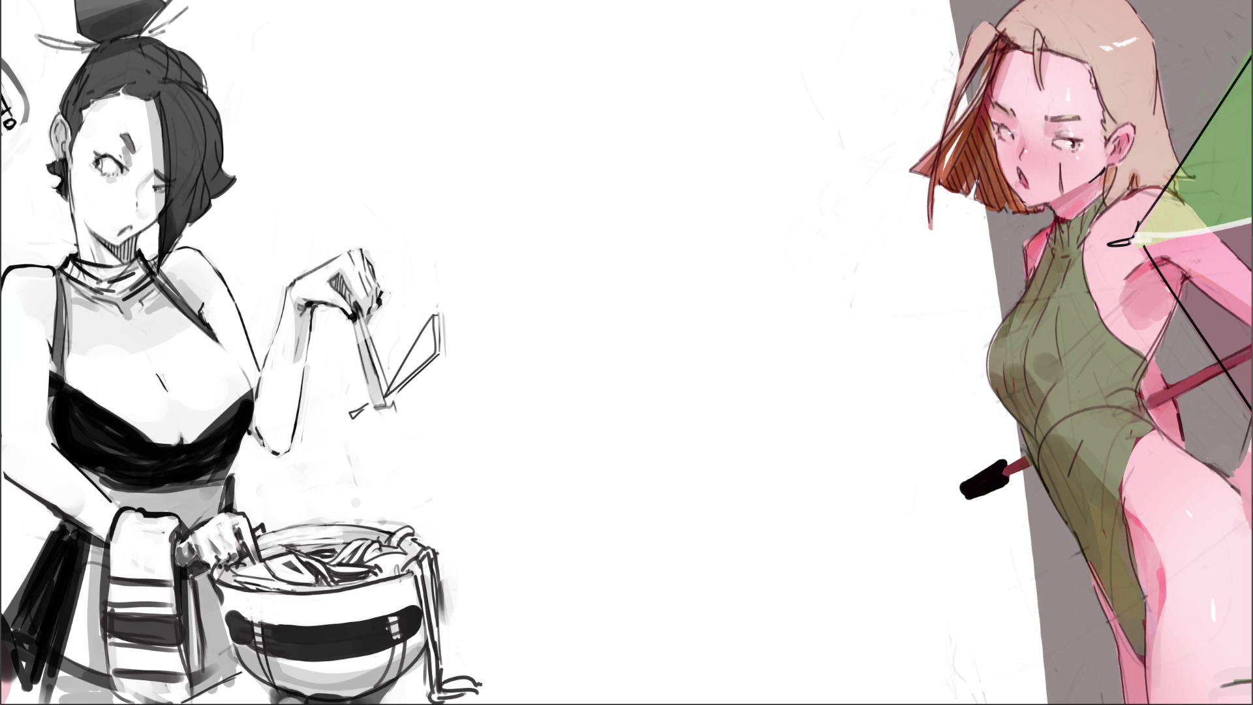
left_click_drag(652, 293, 696, 294)
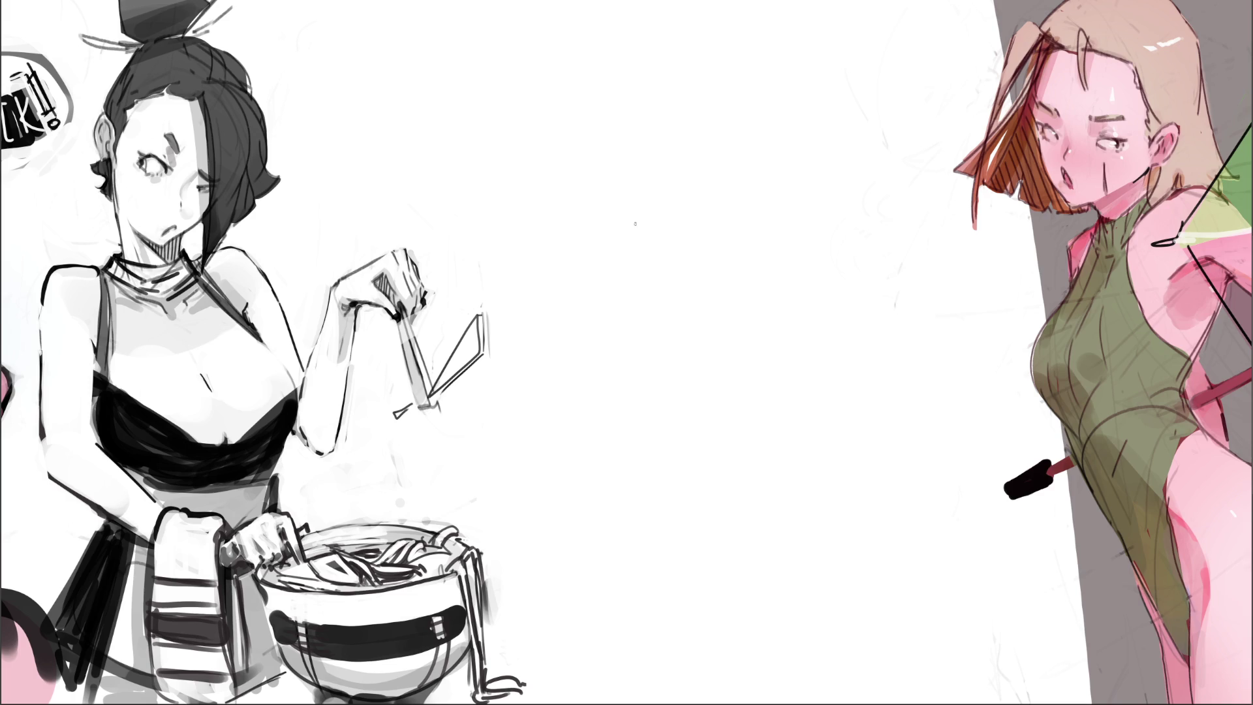
mouse_move(603, 98)
left_mouse_down()
mouse_move(606, 140)
mouse_move(652, 111)
mouse_move(652, 135)
left_mouse_up()
Rough in a loose grey pencil shape near the top of the middle gap
left_click_drag(607, 96, 624, 160)
mouse_move(647, 91)
left_mouse_down()
mouse_move(661, 179)
mouse_move(661, 165)
left_mouse_up()
mouse_move(609, 99)
left_mouse_down()
mouse_move(650, 73)
mouse_move(666, 133)
left_mouse_up()
mouse_move(651, 80)
left_mouse_down()
mouse_move(666, 134)
mouse_move(639, 64)
mouse_move(597, 128)
left_mouse_up()
mouse_move(605, 72)
left_mouse_down()
mouse_move(595, 128)
mouse_move(609, 159)
left_mouse_up()
mouse_move(594, 116)
left_mouse_down()
mouse_move(588, 208)
mouse_move(627, 218)
left_mouse_up()
left_click_drag(656, 145, 644, 222)
left_click_drag(659, 176, 660, 221)
left_click_drag(588, 111, 623, 217)
mouse_move(656, 111)
left_mouse_down()
mouse_move(683, 140)
mouse_move(665, 199)
left_mouse_up()
left_click_drag(697, 149, 669, 204)
Widen the rough's outline with larger arcs and bottom edges, then fade it to a light guide
left_click_drag(568, 182, 633, 238)
mouse_move(689, 157)
left_mouse_down()
mouse_move(713, 200)
mouse_move(619, 251)
left_mouse_up()
mouse_move(587, 124)
left_mouse_down()
mouse_move(566, 225)
mouse_move(607, 251)
left_mouse_up()
left_click_drag(699, 107, 718, 207)
left_click_drag(593, 96, 574, 184)
left_click_drag(623, 66, 715, 122)
left_click_drag(559, 222, 672, 263)
mouse_move(710, 78)
left_mouse_down()
mouse_move(745, 169)
mouse_move(669, 232)
mouse_move(709, 238)
left_mouse_up()
mouse_move(527, 175)
left_mouse_down()
mouse_move(524, 202)
mouse_move(660, 267)
left_mouse_up()
left_click_drag(752, 134, 762, 219)
mouse_move(728, 246)
left_mouse_down()
mouse_move(666, 265)
mouse_move(701, 264)
left_mouse_up()
left_click_drag(728, 245, 710, 285)
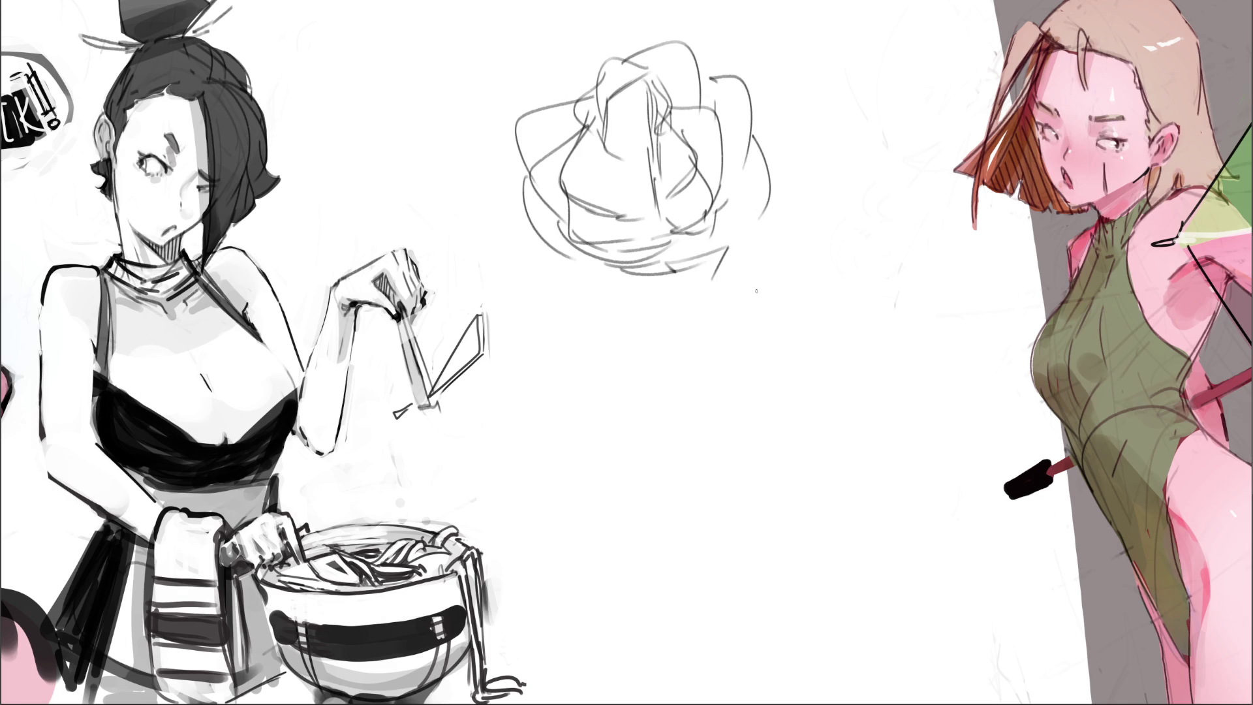
key("e")
left_click_drag(652, 98, 791, 232)
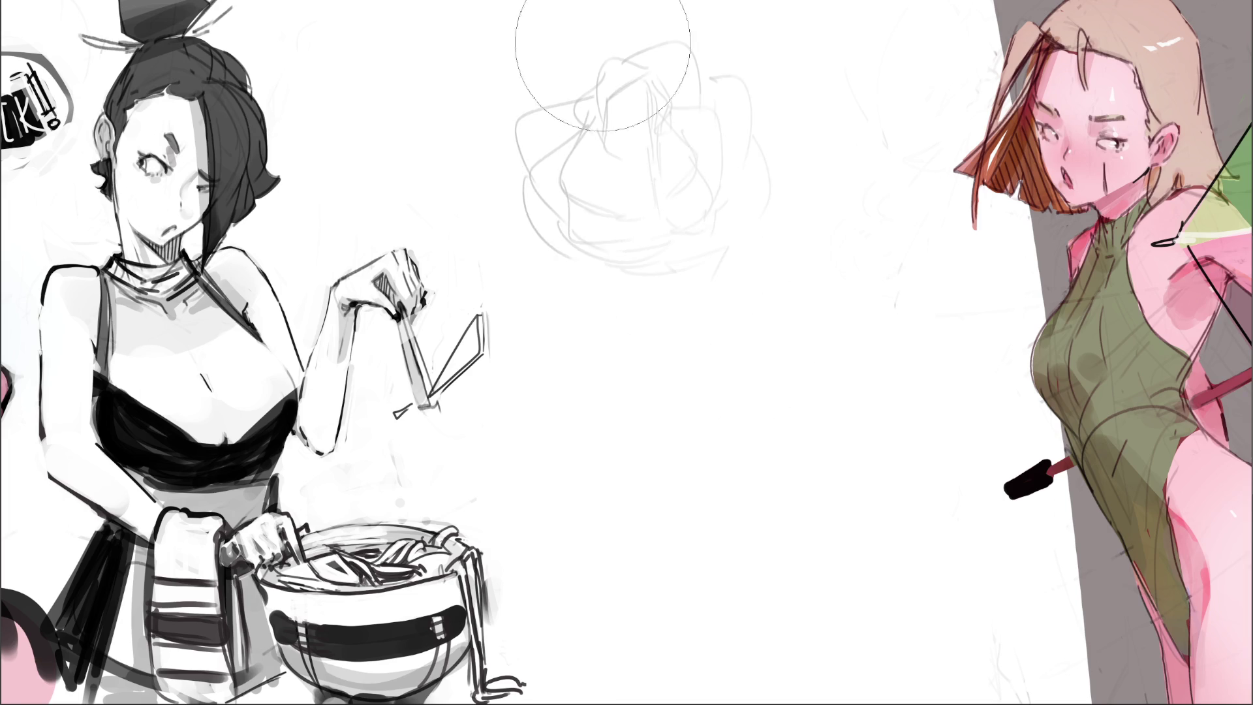
Redraw the faded rough with darker pencil contour lines
key("e")
mouse_move(610, 108)
left_mouse_down()
mouse_move(623, 168)
mouse_move(600, 138)
left_mouse_up()
left_click_drag(599, 148, 624, 170)
mouse_move(633, 123)
left_mouse_down()
mouse_move(623, 137)
mouse_move(660, 171)
mouse_move(627, 186)
mouse_move(642, 173)
mouse_move(646, 190)
left_mouse_up()
left_click_drag(629, 196, 660, 203)
mouse_move(631, 74)
left_mouse_down()
mouse_move(605, 103)
mouse_move(659, 96)
left_mouse_up()
mouse_move(659, 105)
left_mouse_down()
mouse_move(663, 134)
mouse_move(676, 136)
mouse_move(667, 179)
left_mouse_up()
mouse_move(617, 139)
left_mouse_down()
mouse_move(623, 164)
mouse_move(562, 167)
mouse_move(591, 203)
mouse_move(580, 183)
left_mouse_up()
left_click_drag(578, 180, 621, 214)
left_click_drag(607, 164, 645, 250)
Refine the sketch's lower contours and diagonal strokes, undoing missteps along the way
key("ctrl+z")
left_click_drag(592, 201, 640, 249)
key("ctrl+z")
mouse_move(613, 170)
left_mouse_down()
mouse_move(640, 251)
mouse_move(655, 243)
left_mouse_up()
mouse_move(642, 253)
left_mouse_down()
mouse_move(673, 238)
mouse_move(684, 193)
mouse_move(691, 231)
left_mouse_up()
left_click_drag(670, 173, 688, 217)
key("ctrl+z")
left_click_drag(676, 140, 686, 203)
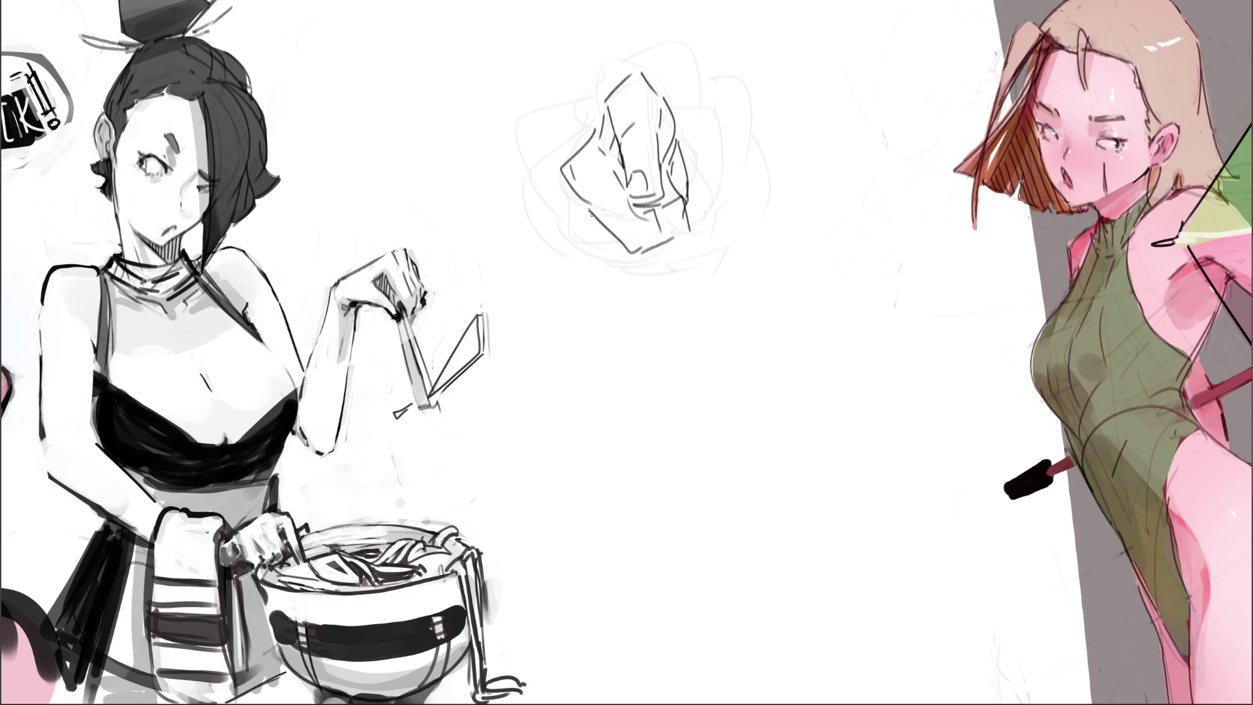
mouse_move(562, 189)
left_mouse_down()
mouse_move(558, 233)
mouse_move(665, 267)
left_mouse_up()
left_click_drag(695, 199, 699, 236)
mouse_move(563, 242)
left_mouse_down()
mouse_move(605, 286)
mouse_move(685, 271)
mouse_move(672, 278)
left_mouse_up()
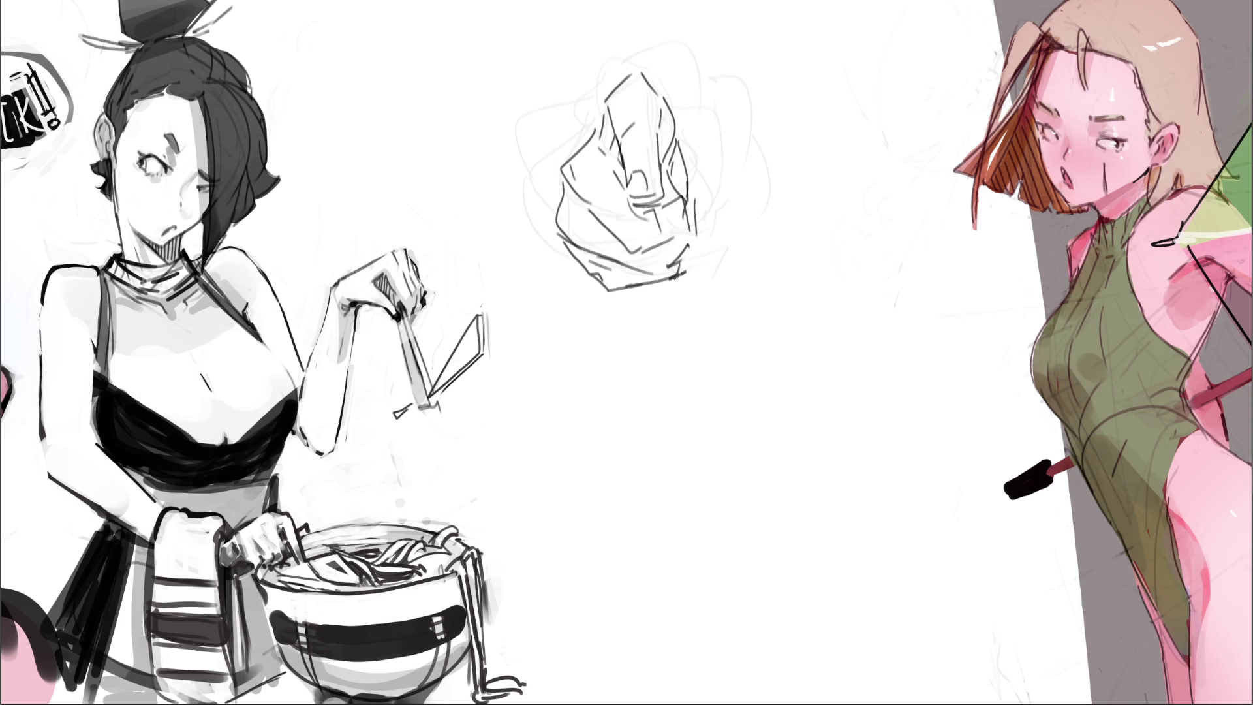
Add top-of-head contours and two long hanging curves, then erase the sketch down to faint lines
left_click_drag(691, 140, 691, 250)
mouse_move(689, 113)
left_mouse_down()
mouse_move(692, 159)
mouse_move(659, 65)
left_mouse_up()
left_click_drag(660, 67, 626, 50)
mouse_move(627, 53)
left_mouse_down()
mouse_move(622, 79)
mouse_move(633, 0)
left_mouse_up()
left_click_drag(681, 0, 693, 162)
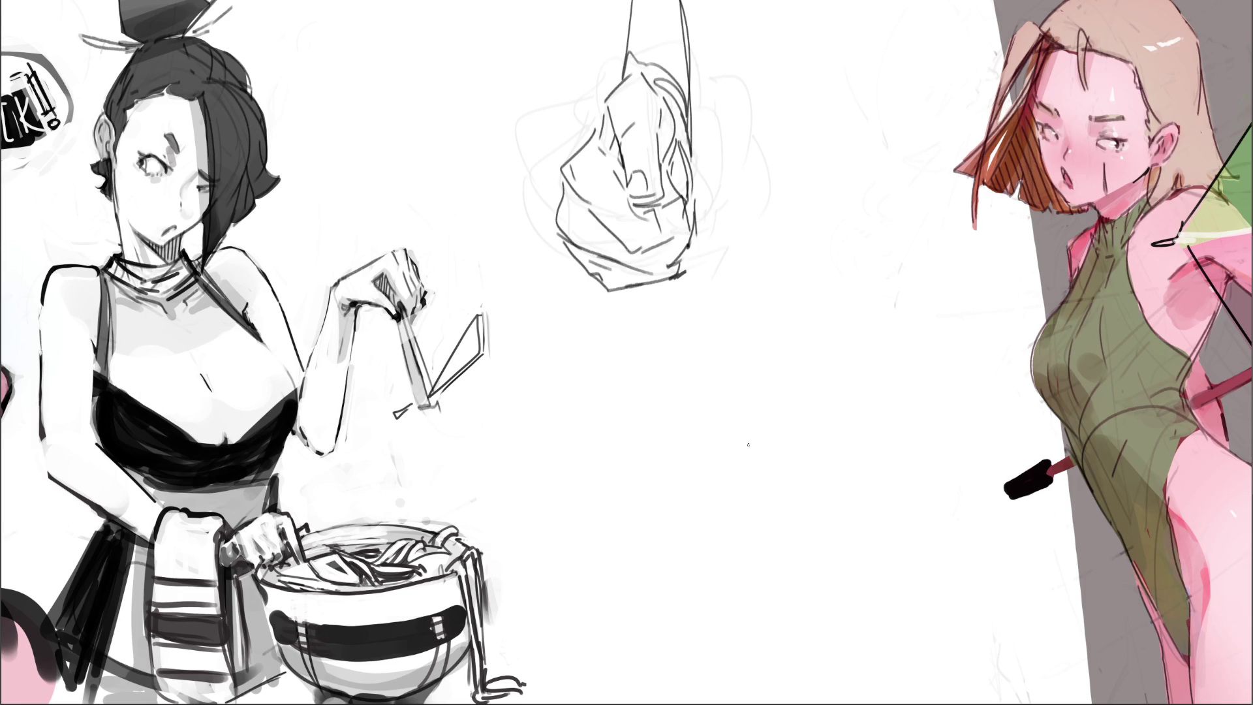
mouse_move(650, 200)
left_mouse_down()
mouse_move(595, 411)
mouse_move(612, 486)
left_mouse_up()
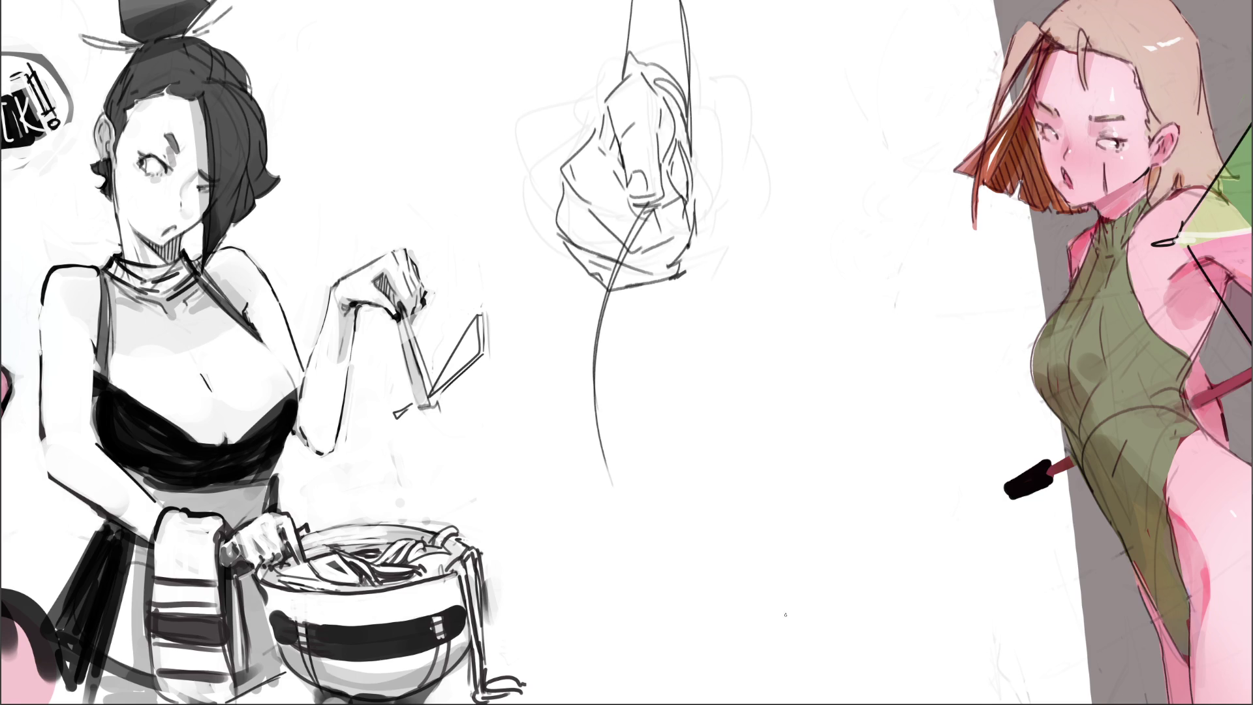
mouse_move(777, 537)
left_mouse_down()
mouse_move(503, 70)
mouse_move(734, 389)
mouse_move(699, 20)
mouse_move(638, 307)
mouse_move(682, 154)
mouse_move(707, 462)
left_mouse_up()
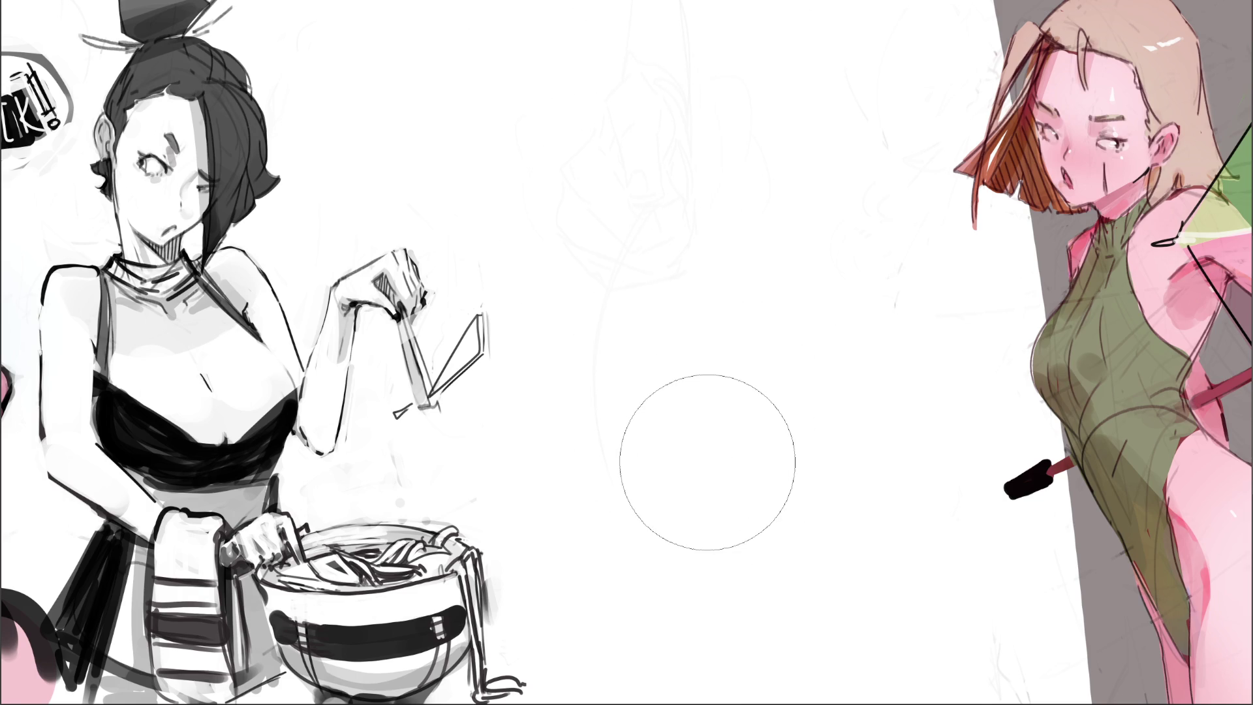
Sketch a new arm over the faded lines, with long downward lines and a fist at its end
key("e")
mouse_move(616, 167)
left_mouse_down()
mouse_move(604, 253)
mouse_move(649, 208)
mouse_move(640, 189)
mouse_move(672, 209)
mouse_move(675, 125)
mouse_move(667, 207)
mouse_move(611, 225)
mouse_move(605, 294)
left_mouse_up()
mouse_move(672, 210)
left_mouse_down()
mouse_move(642, 227)
mouse_move(635, 214)
left_mouse_up()
mouse_move(670, 214)
left_mouse_down()
mouse_move(649, 245)
mouse_move(649, 361)
mouse_move(672, 385)
left_mouse_up()
left_click_drag(617, 171, 614, 379)
mouse_move(664, 211)
left_mouse_down()
mouse_move(725, 207)
mouse_move(698, 147)
mouse_move(743, 184)
mouse_move(735, 207)
mouse_move(773, 220)
mouse_move(758, 233)
mouse_move(780, 217)
mouse_move(742, 222)
mouse_move(766, 207)
left_mouse_up()
mouse_move(719, 178)
left_mouse_down()
mouse_move(733, 173)
mouse_move(718, 212)
left_mouse_up()
mouse_move(735, 165)
left_mouse_down()
mouse_move(747, 188)
mouse_move(741, 131)
mouse_move(689, 112)
mouse_move(665, 126)
left_mouse_up()
mouse_move(664, 129)
left_mouse_down()
mouse_move(756, 77)
mouse_move(766, 137)
left_mouse_up()
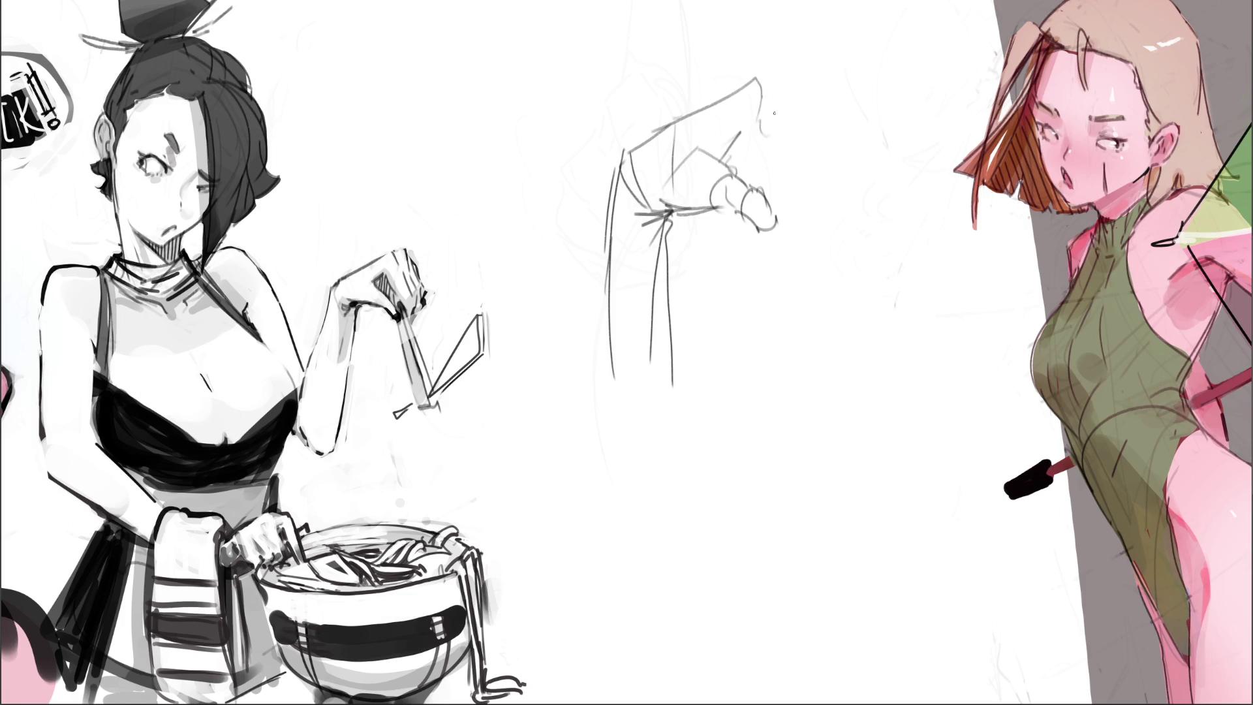
Outline the raised arm's contours, hatch the hand, and add long diagonal and downward lines
left_click_drag(771, 74, 836, 195)
mouse_move(746, 133)
left_mouse_down()
mouse_move(773, 123)
mouse_move(817, 209)
mouse_move(848, 217)
mouse_move(845, 230)
left_mouse_up()
mouse_move(777, 77)
left_mouse_down()
mouse_move(813, 96)
mouse_move(847, 143)
mouse_move(858, 227)
left_mouse_up()
left_click_drag(825, 96, 852, 123)
left_click_drag(862, 136, 852, 214)
mouse_move(749, 171)
left_mouse_down()
mouse_move(788, 154)
mouse_move(789, 171)
left_mouse_up()
mouse_move(767, 158)
left_mouse_down()
mouse_move(756, 189)
mouse_move(770, 194)
left_mouse_up()
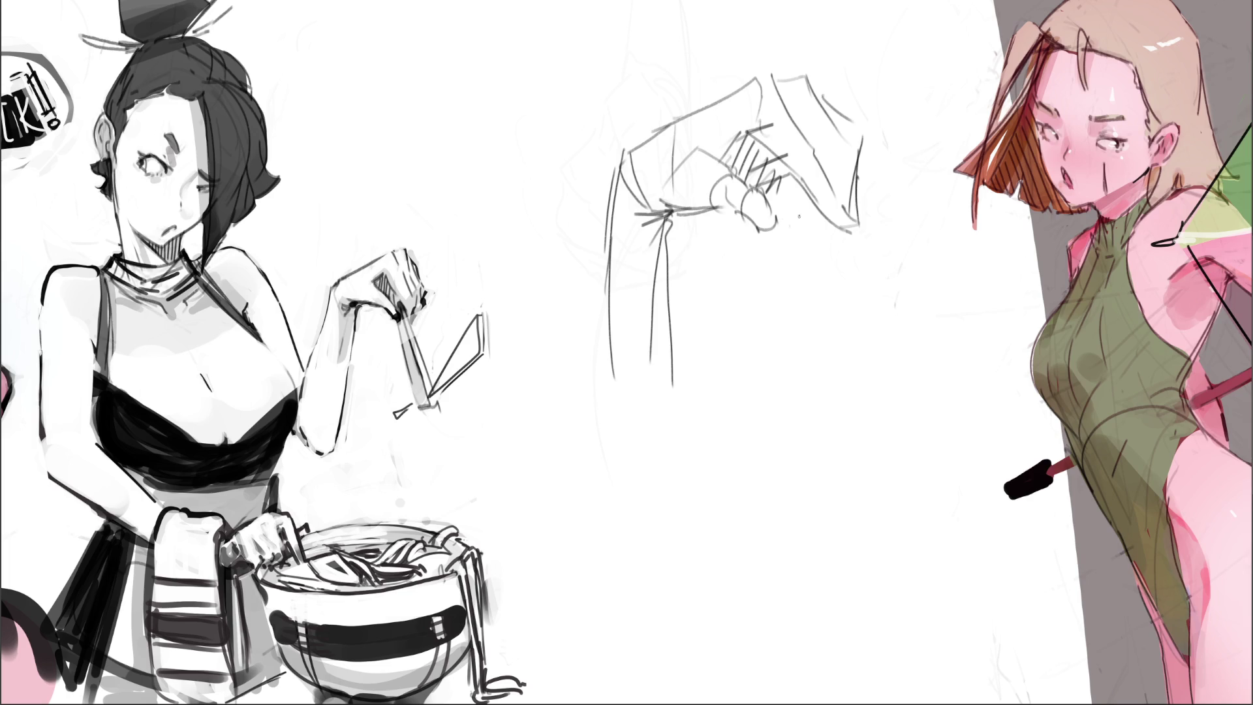
left_click_drag(662, 139, 937, 265)
left_click_drag(680, 145, 949, 274)
left_click_drag(887, 231, 938, 269)
left_click_drag(875, 194, 940, 274)
mouse_move(808, 130)
left_mouse_down()
mouse_move(838, 19)
mouse_move(751, 308)
left_mouse_up()
mouse_move(797, 176)
left_mouse_down()
mouse_move(719, 373)
mouse_move(737, 385)
left_mouse_up()
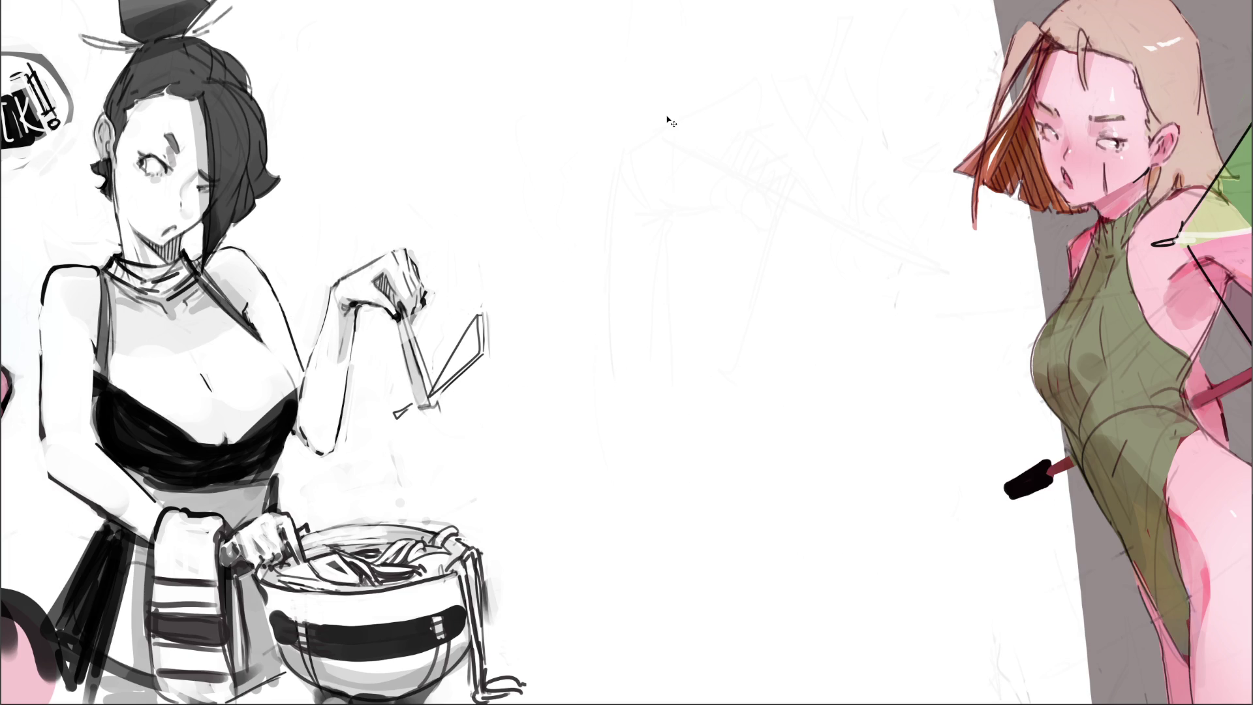
key("shift+alt+b")
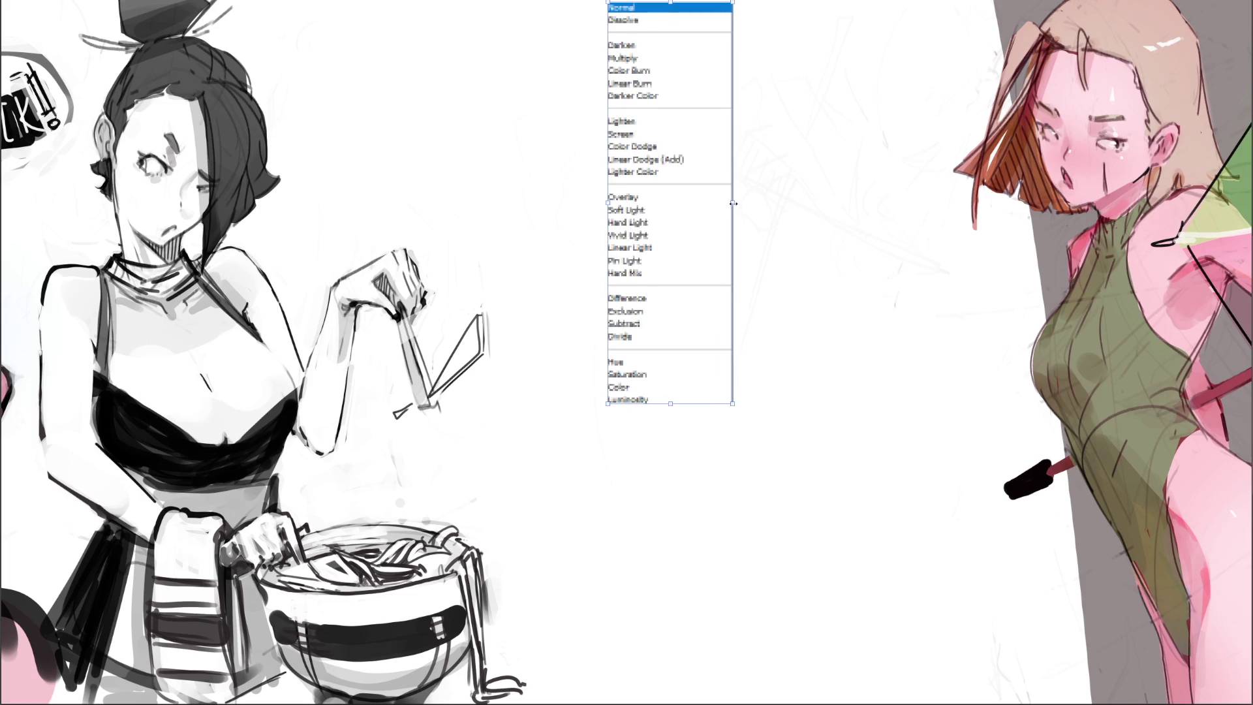
Scale the pasted blend-mode list about twice, place it in the middle gap, and zoom out
mouse_move(733, 204)
left_mouse_down()
mouse_move(852, 235)
mouse_move(863, 268)
left_mouse_up()
left_click_drag(741, 249, 520, 307)
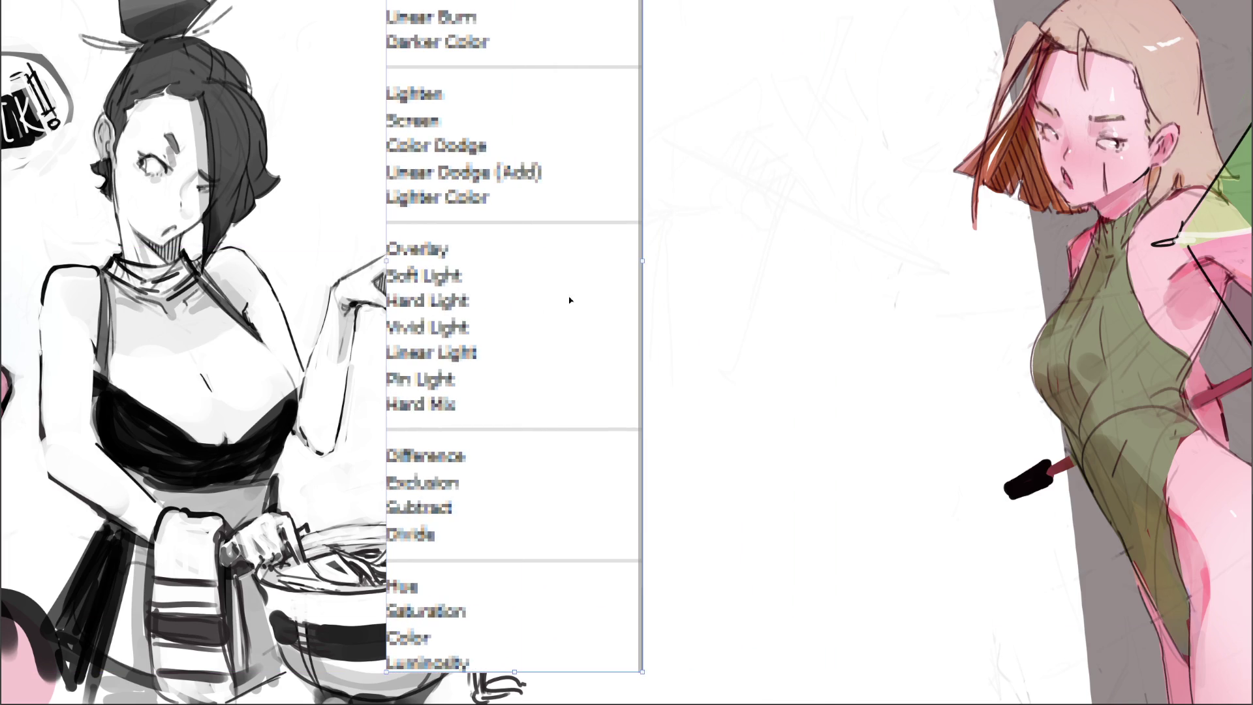
mouse_move(646, 267)
left_mouse_down()
mouse_move(558, 259)
mouse_move(562, 302)
mouse_move(574, 306)
left_mouse_up()
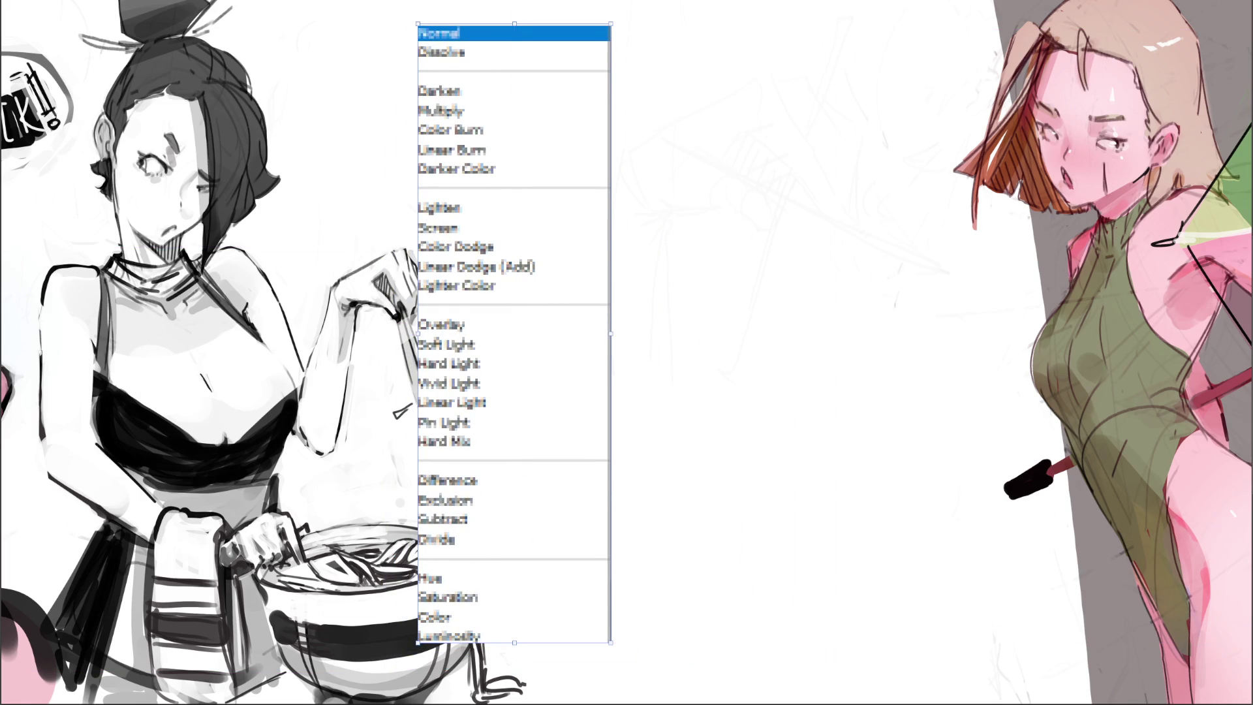
key("Return")
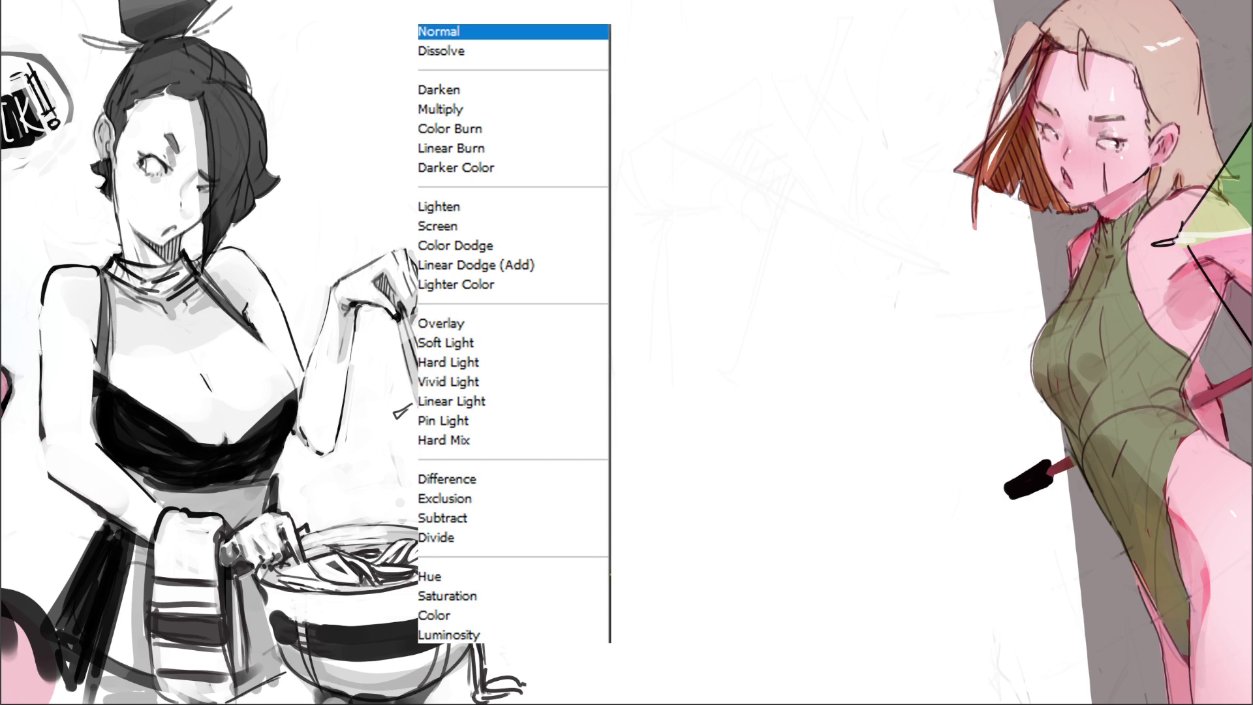
key("ctrl+minus")
left_click_drag(626, 352, 722, 355)
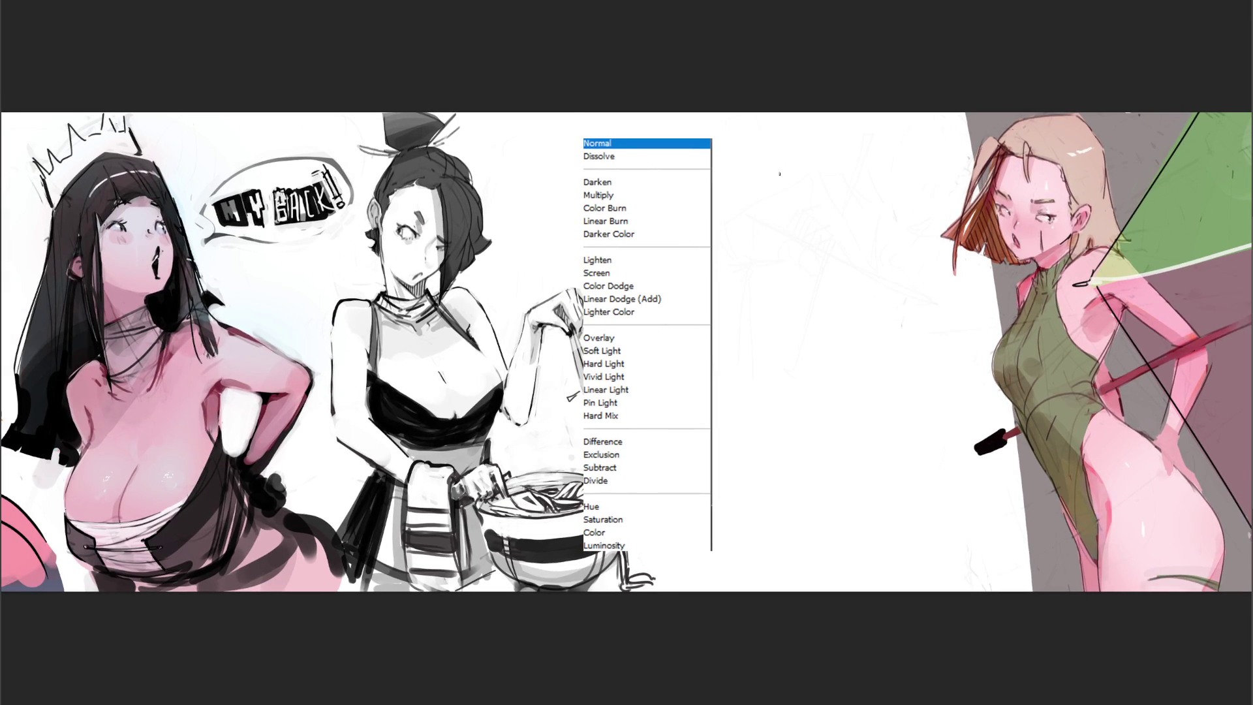
Sketch a tall box-shaped hand with darkened outlines, undoing one stray stroke
mouse_move(786, 185)
left_mouse_down()
mouse_move(799, 215)
mouse_move(803, 154)
mouse_move(812, 231)
mouse_move(824, 201)
mouse_move(843, 249)
mouse_move(816, 238)
mouse_move(843, 251)
mouse_move(812, 291)
mouse_move(852, 287)
left_mouse_up()
left_click_drag(842, 249, 852, 279)
mouse_move(833, 234)
left_mouse_down()
mouse_move(861, 287)
mouse_move(819, 301)
mouse_move(855, 308)
left_mouse_up()
left_click_drag(840, 312, 856, 307)
left_click_drag(809, 252, 817, 291)
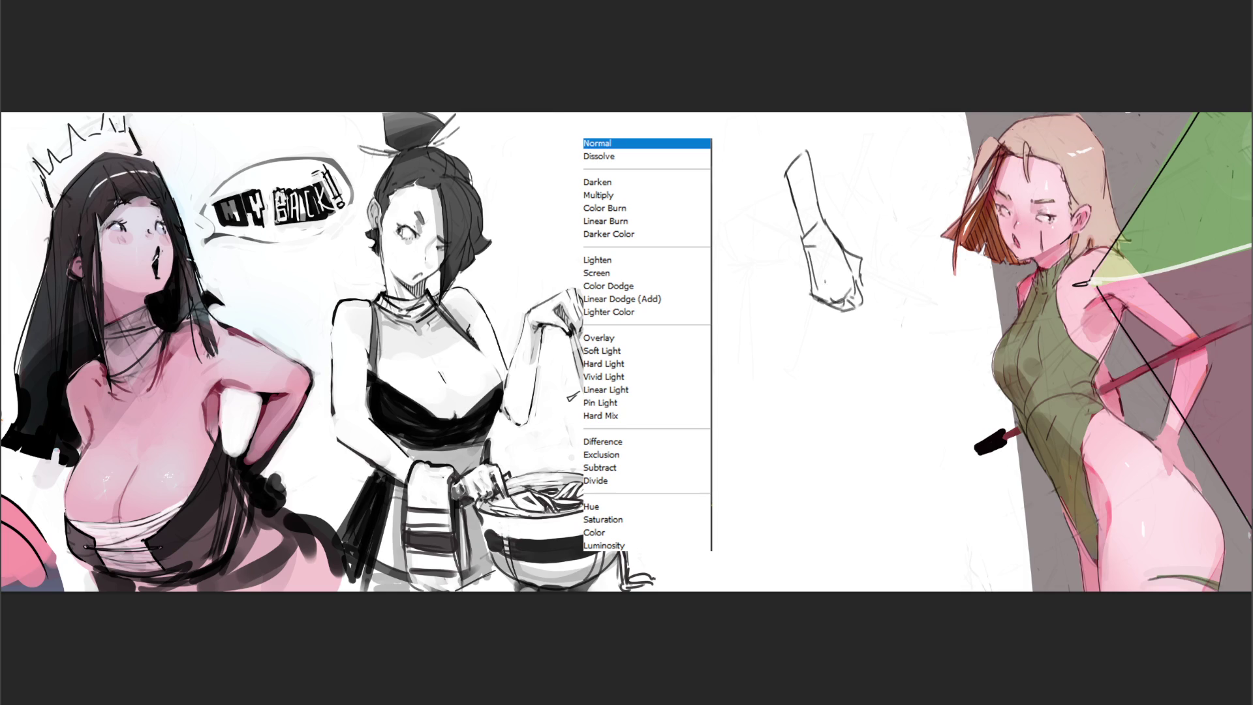
key("ctrl+z")
mouse_move(823, 291)
left_mouse_down()
mouse_move(844, 300)
mouse_move(862, 274)
mouse_move(879, 419)
left_mouse_up()
Draw two long leg lines with a hooked end, a foot, and ground strokes beneath
mouse_move(847, 313)
left_mouse_down()
mouse_move(860, 473)
mouse_move(857, 416)
mouse_move(873, 545)
mouse_move(889, 562)
left_mouse_up()
left_click_drag(871, 395, 891, 443)
left_click_drag(875, 404, 894, 446)
mouse_move(861, 507)
left_mouse_down()
mouse_move(860, 555)
mouse_move(776, 561)
mouse_move(931, 565)
left_mouse_up()
mouse_move(812, 560)
left_mouse_down()
mouse_move(972, 566)
mouse_move(744, 561)
left_mouse_up()
left_click_drag(859, 577, 974, 572)
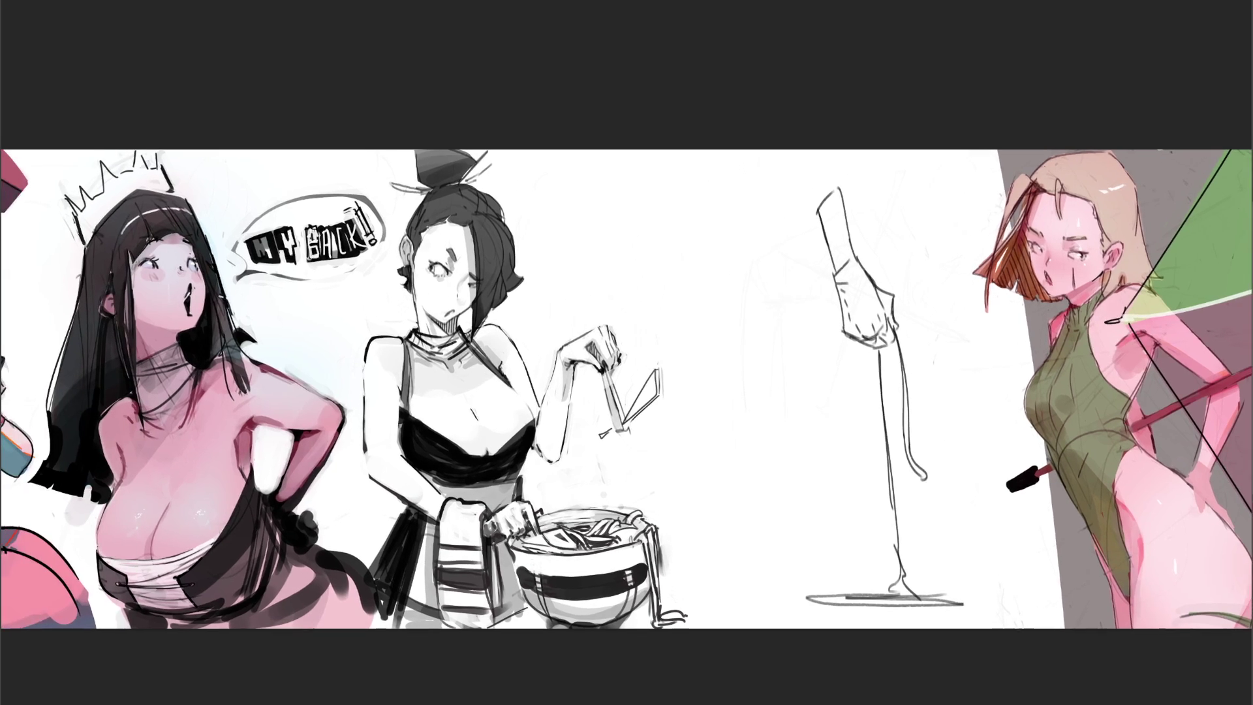
Sketch a bracket-shaped left leg form flaring into a base, with its right contour
mouse_move(708, 211)
left_mouse_down()
mouse_move(713, 238)
mouse_move(722, 189)
left_mouse_up()
left_click_drag(732, 186, 742, 245)
mouse_move(744, 228)
left_mouse_down()
mouse_move(750, 250)
mouse_move(714, 256)
mouse_move(715, 291)
mouse_move(753, 305)
left_mouse_up()
left_click_drag(717, 251, 734, 362)
mouse_move(752, 292)
left_mouse_down()
mouse_move(759, 354)
mouse_move(735, 363)
mouse_move(743, 330)
mouse_move(740, 367)
mouse_move(765, 365)
mouse_move(690, 373)
left_mouse_up()
left_click_drag(748, 247, 770, 344)
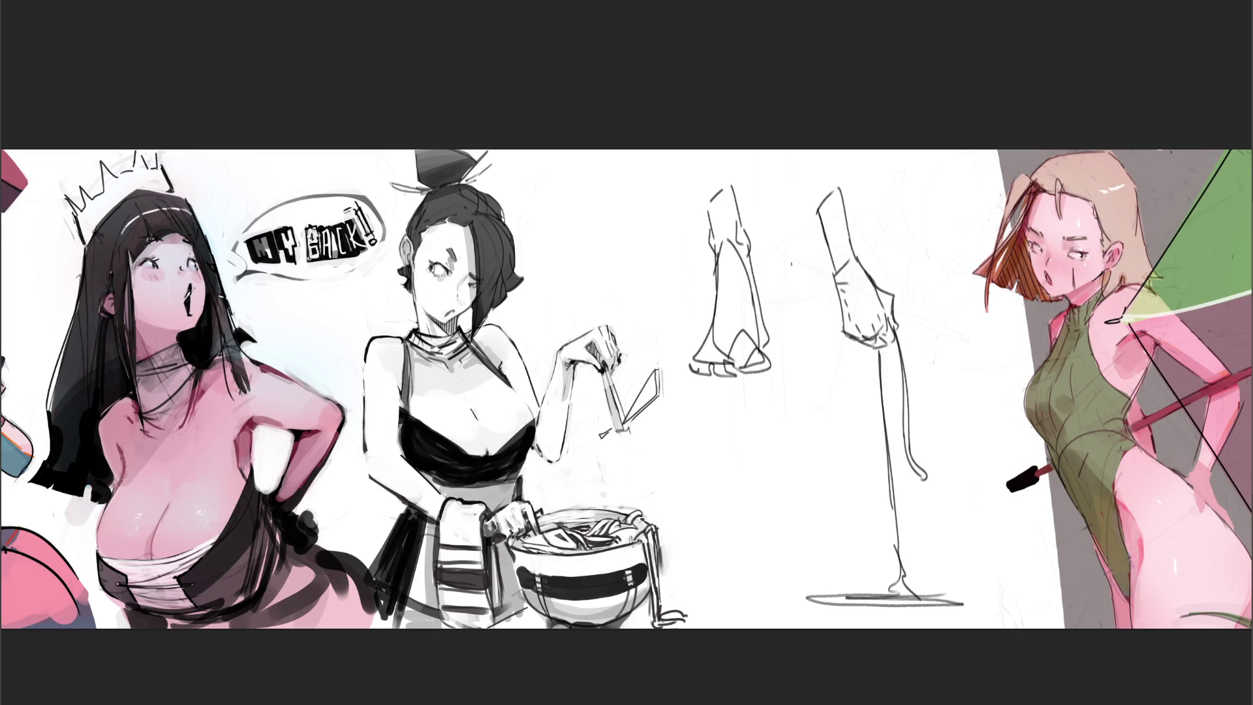
Sketch a paw outline with toe marks and inner contours below the left leg
mouse_move(724, 451)
left_mouse_down()
mouse_move(760, 492)
mouse_move(809, 444)
mouse_move(814, 486)
left_mouse_up()
mouse_move(794, 417)
left_mouse_down()
mouse_move(786, 436)
mouse_move(792, 421)
mouse_move(801, 429)
mouse_move(750, 399)
mouse_move(718, 425)
mouse_move(729, 441)
mouse_move(814, 470)
mouse_move(767, 512)
mouse_move(827, 547)
left_mouse_up()
mouse_move(814, 475)
left_mouse_down()
mouse_move(795, 502)
mouse_move(830, 562)
mouse_move(813, 563)
left_mouse_up()
left_click_drag(843, 437, 836, 540)
mouse_move(834, 462)
left_mouse_down()
mouse_move(826, 434)
mouse_move(852, 419)
mouse_move(842, 456)
left_mouse_up()
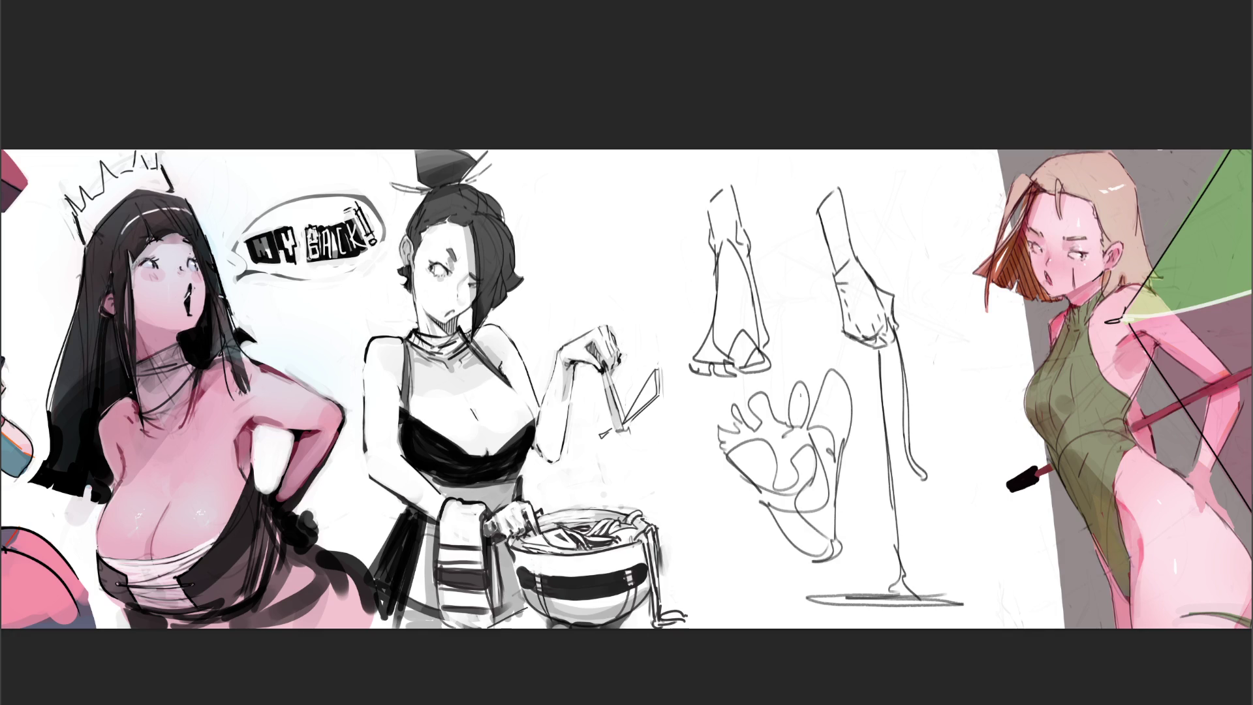
Erase the leg and paw sketches with a large soft eraser
key("e")
mouse_move(718, 215)
left_mouse_down()
mouse_move(790, 424)
mouse_move(814, 206)
mouse_move(811, 532)
mouse_move(768, 517)
left_mouse_up()
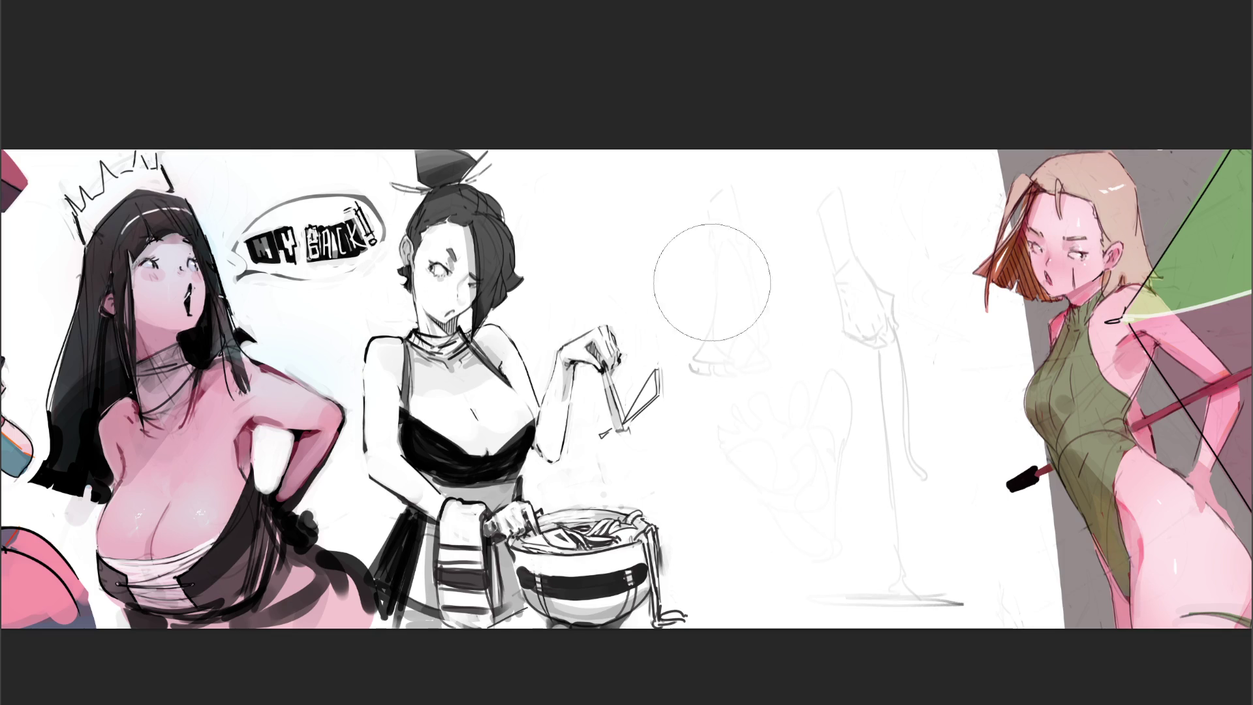
mouse_move(931, 349)
left_mouse_down()
mouse_move(817, 195)
mouse_move(895, 256)
mouse_move(830, 571)
mouse_move(979, 545)
mouse_move(811, 525)
mouse_move(777, 610)
left_mouse_up()
Sketch a box with a roof shape, a board beneath, and a bracket with a hanging loop
mouse_move(789, 281)
left_mouse_down()
mouse_move(786, 315)
mouse_move(808, 263)
mouse_move(827, 280)
mouse_move(782, 320)
mouse_move(814, 284)
mouse_move(849, 303)
left_mouse_up()
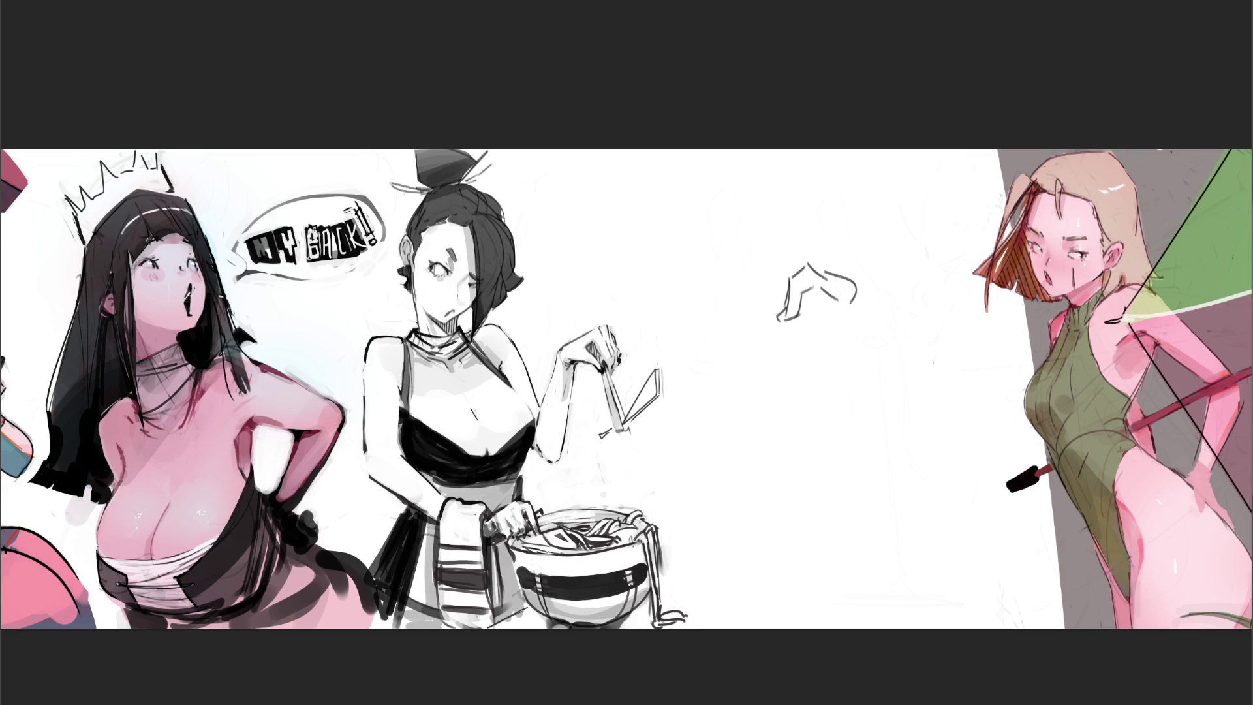
mouse_move(811, 262)
left_mouse_down()
mouse_move(874, 304)
mouse_move(781, 299)
mouse_move(760, 315)
mouse_move(799, 332)
mouse_move(814, 312)
mouse_move(869, 329)
left_mouse_up()
mouse_move(790, 328)
left_mouse_down()
mouse_move(846, 357)
mouse_move(875, 329)
left_mouse_up()
left_click_drag(850, 355, 877, 341)
mouse_move(783, 335)
left_mouse_down()
mouse_move(798, 339)
mouse_move(832, 302)
mouse_move(821, 285)
mouse_move(808, 311)
mouse_move(834, 288)
left_mouse_up()
mouse_move(805, 310)
left_mouse_down()
mouse_move(833, 298)
mouse_move(875, 314)
mouse_move(872, 304)
left_mouse_up()
mouse_move(867, 291)
left_mouse_down()
mouse_move(884, 324)
mouse_move(905, 328)
left_mouse_up()
left_click_drag(848, 282, 894, 277)
mouse_move(884, 287)
left_mouse_down()
mouse_move(888, 323)
mouse_move(906, 307)
mouse_move(903, 394)
left_mouse_up()
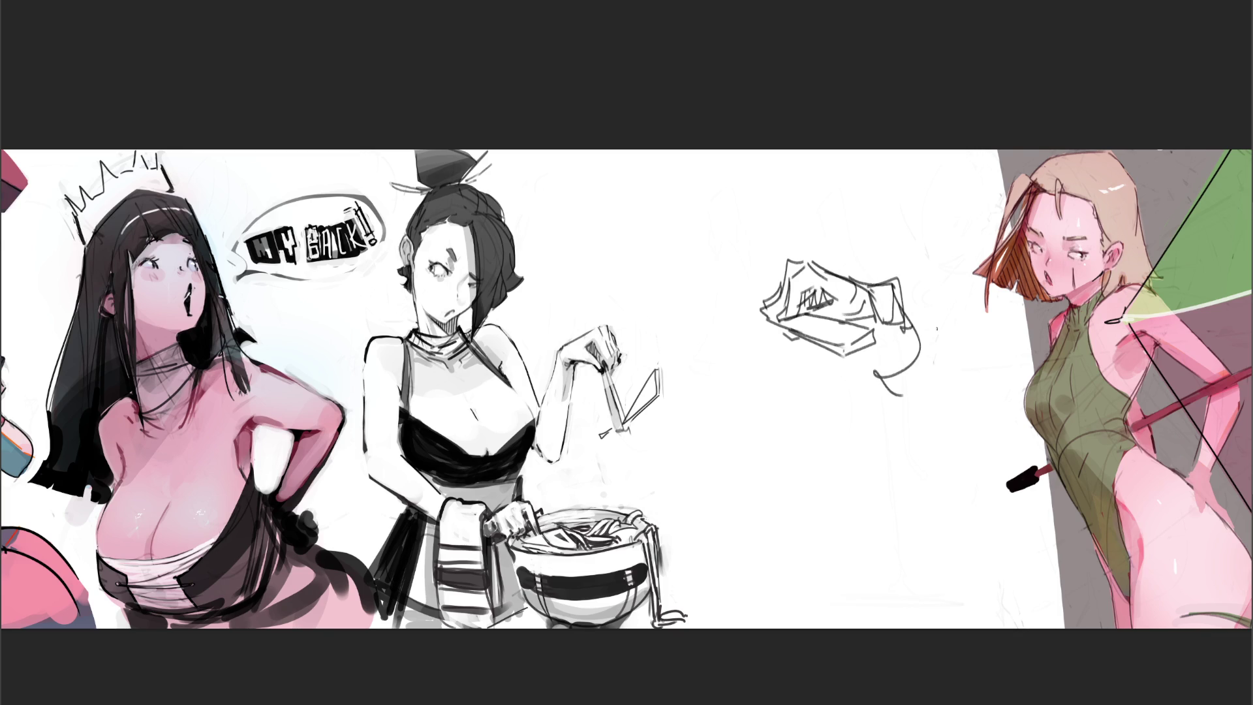
Erase the box sketch, then return to the pencil brush
key("e")
mouse_move(839, 293)
left_mouse_down()
mouse_move(889, 358)
mouse_move(839, 307)
mouse_move(940, 382)
mouse_move(797, 265)
mouse_move(875, 364)
mouse_move(792, 319)
left_mouse_up()
key("e")
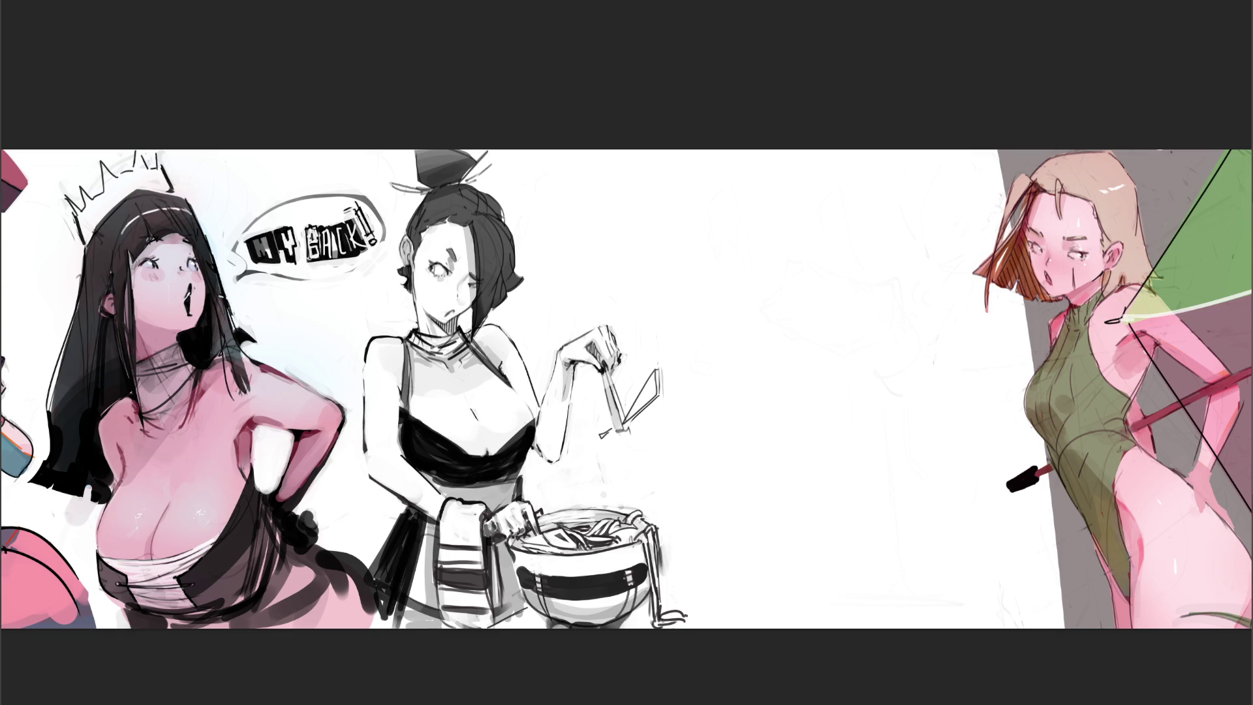
Sketch an arm reaching down into a fingered hand, lightening the lower fingers and darkening its left edge
mouse_move(757, 243)
left_mouse_down()
mouse_move(769, 204)
mouse_move(783, 236)
mouse_move(746, 311)
mouse_move(781, 236)
mouse_move(784, 251)
left_mouse_up()
mouse_move(784, 239)
left_mouse_down()
mouse_move(788, 261)
mouse_move(760, 314)
mouse_move(765, 295)
mouse_move(843, 356)
left_mouse_up()
left_click_drag(749, 339, 779, 337)
left_click_drag(770, 348, 796, 340)
left_click_drag(798, 324, 813, 369)
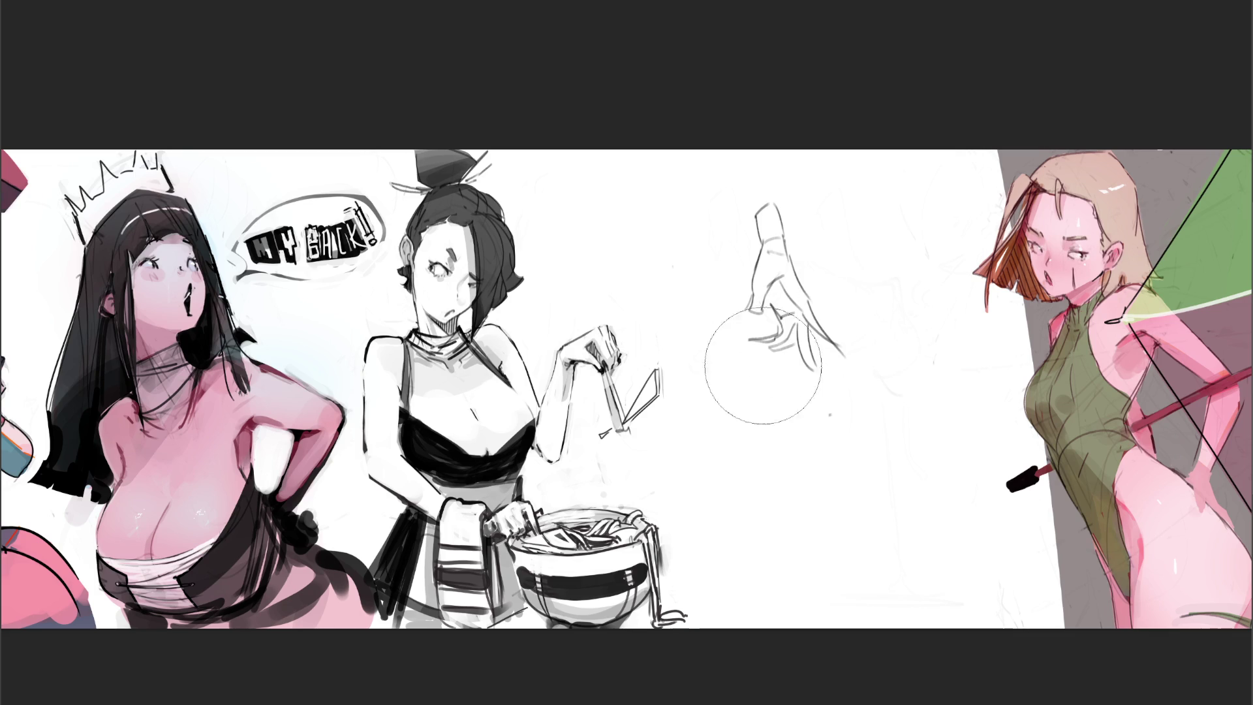
left_click_drag(791, 417, 880, 295)
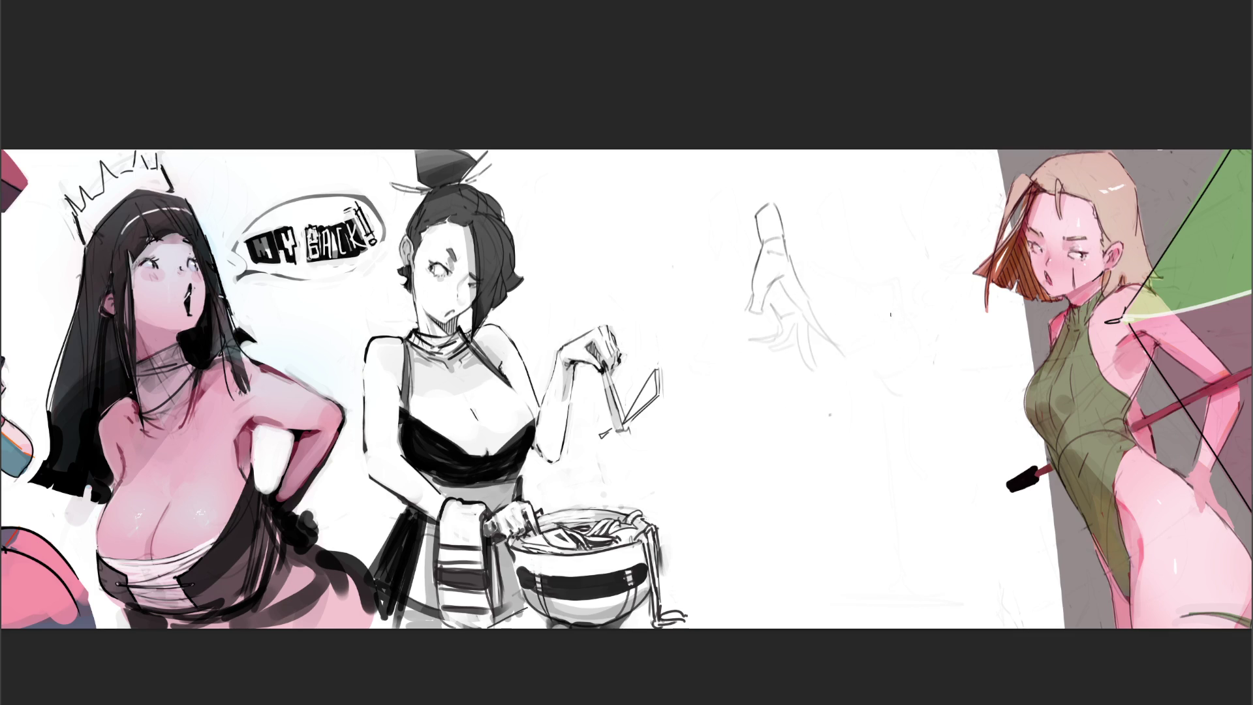
mouse_move(761, 246)
left_mouse_down()
mouse_move(754, 319)
mouse_move(790, 257)
mouse_move(813, 312)
mouse_move(797, 303)
mouse_move(844, 360)
mouse_move(807, 344)
mouse_move(804, 371)
left_mouse_up()
Undo the fingertip stroke, refine the finger edges, and extend the wrist upward
key("ctrl+z")
key("ctrl+z")
mouse_move(801, 323)
left_mouse_down()
mouse_move(795, 350)
mouse_move(785, 346)
left_mouse_up()
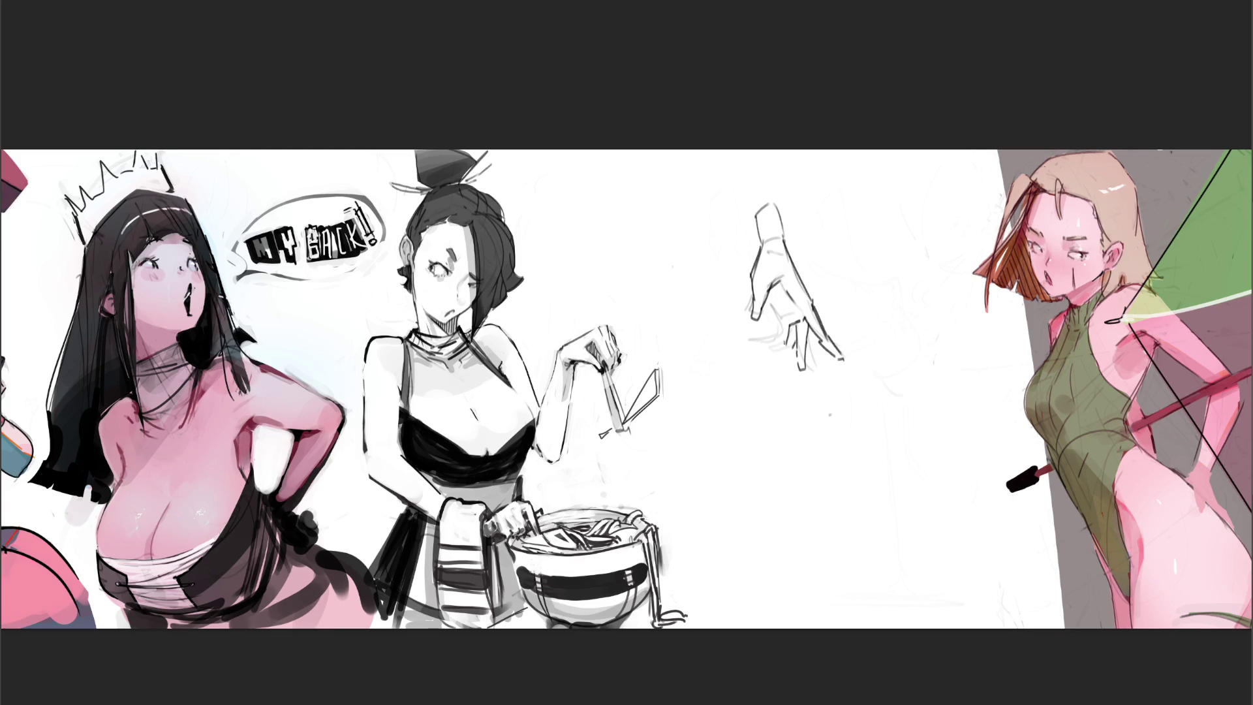
left_click_drag(786, 334, 778, 365)
mouse_move(764, 328)
left_mouse_down()
mouse_move(776, 336)
mouse_move(779, 326)
left_mouse_up()
mouse_move(755, 248)
left_mouse_down()
mouse_move(753, 212)
mouse_move(772, 225)
mouse_move(751, 216)
mouse_move(763, 193)
left_mouse_up()
key("ctrl+z")
key("ctrl+z")
left_click_drag(775, 186, 786, 229)
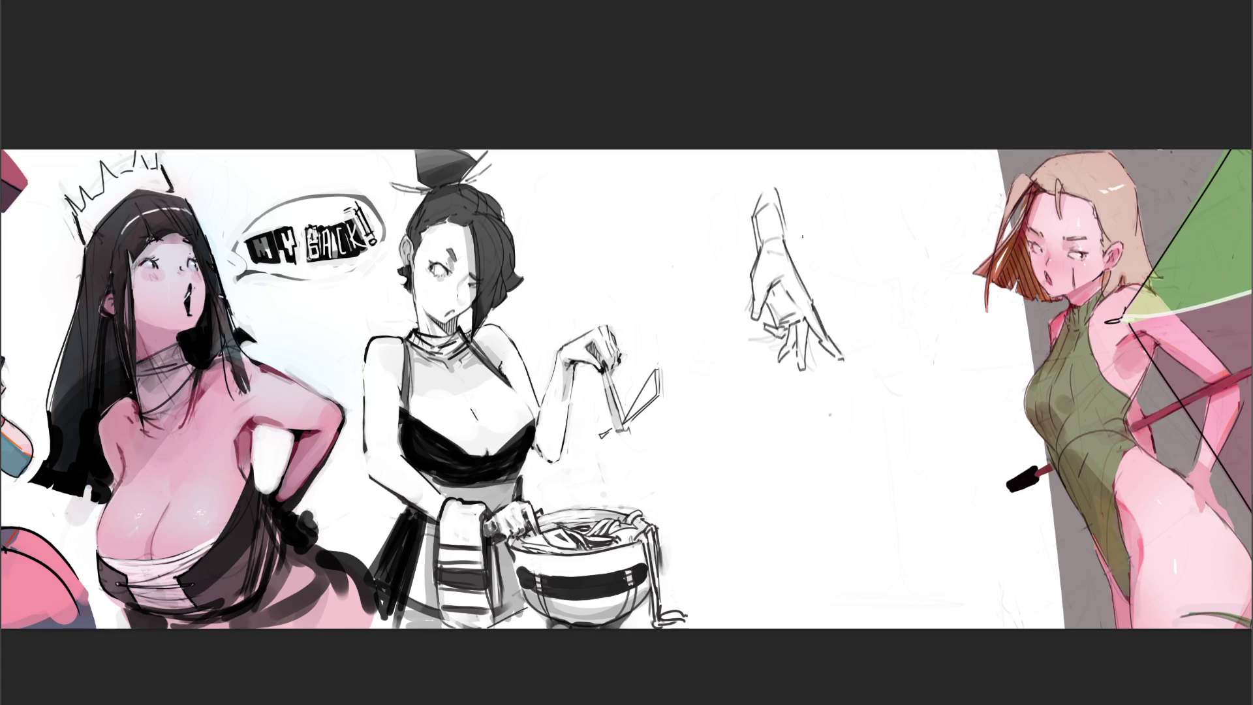
Hatch over the fingers and draw two long diagonal lines crossing the hand
left_click_drag(768, 282, 783, 321)
mouse_move(780, 290)
left_mouse_down()
mouse_move(799, 328)
mouse_move(788, 338)
left_mouse_up()
left_click_drag(785, 311, 812, 359)
left_click_drag(801, 339, 811, 365)
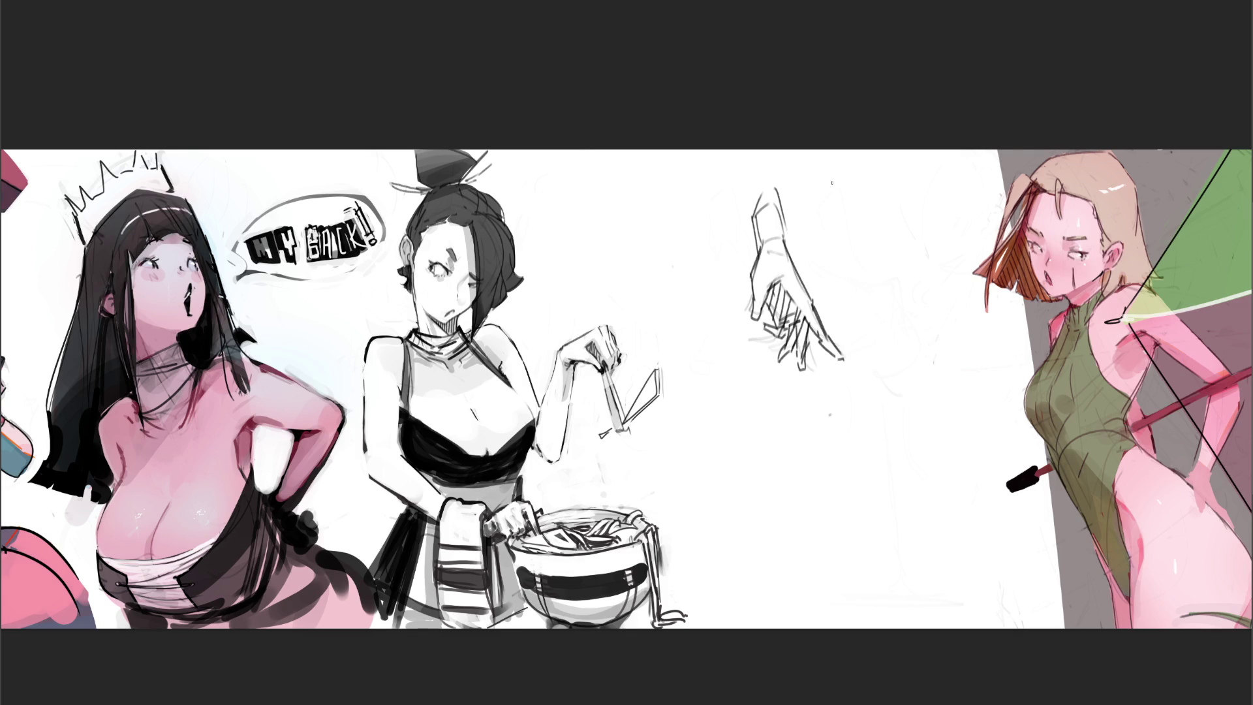
left_click_drag(701, 230, 845, 330)
left_click_drag(834, 197, 780, 321)
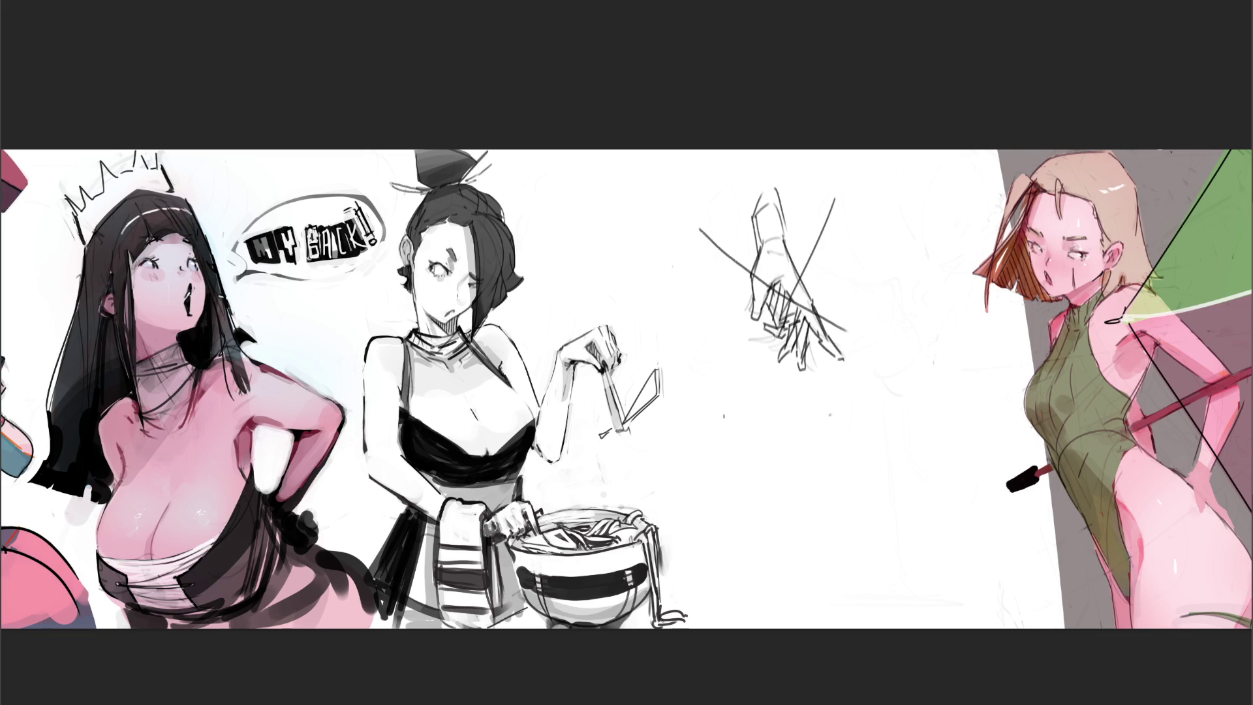
Erase the hand sketch with an enlarged eraser and switch back to the brush
key("e")
key("3")
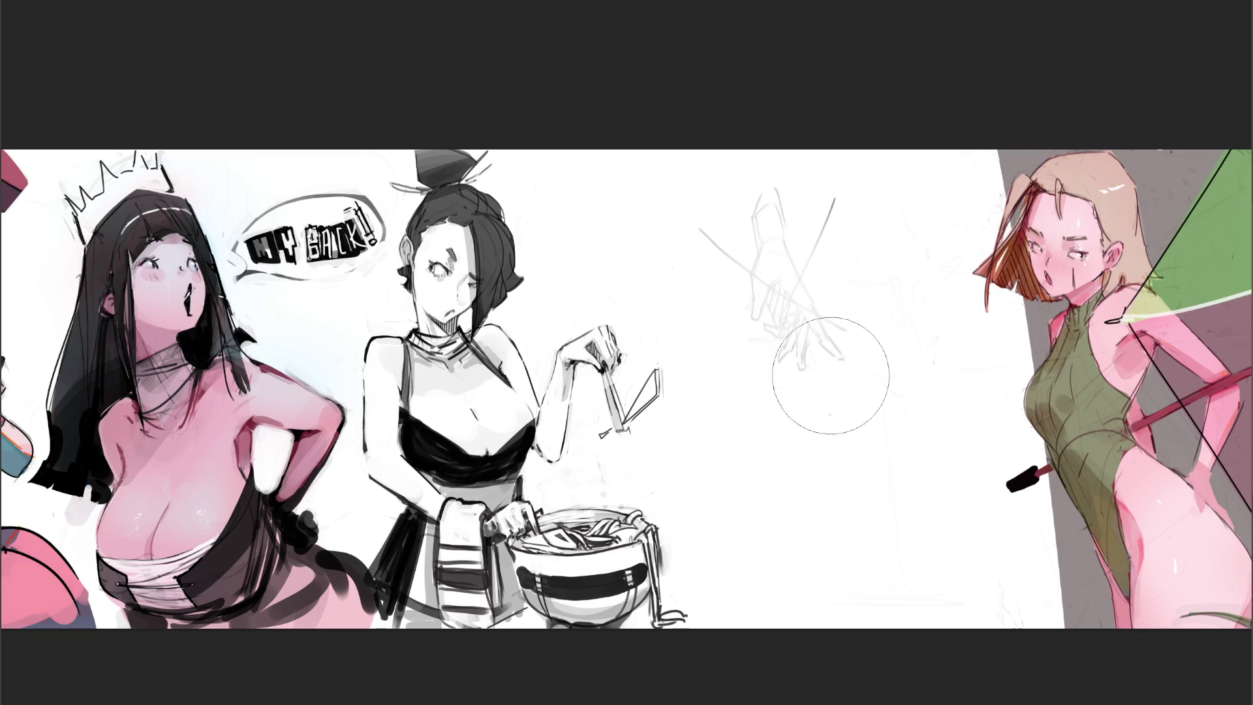
mouse_move(796, 396)
left_mouse_down()
mouse_move(811, 209)
mouse_move(830, 195)
left_mouse_up()
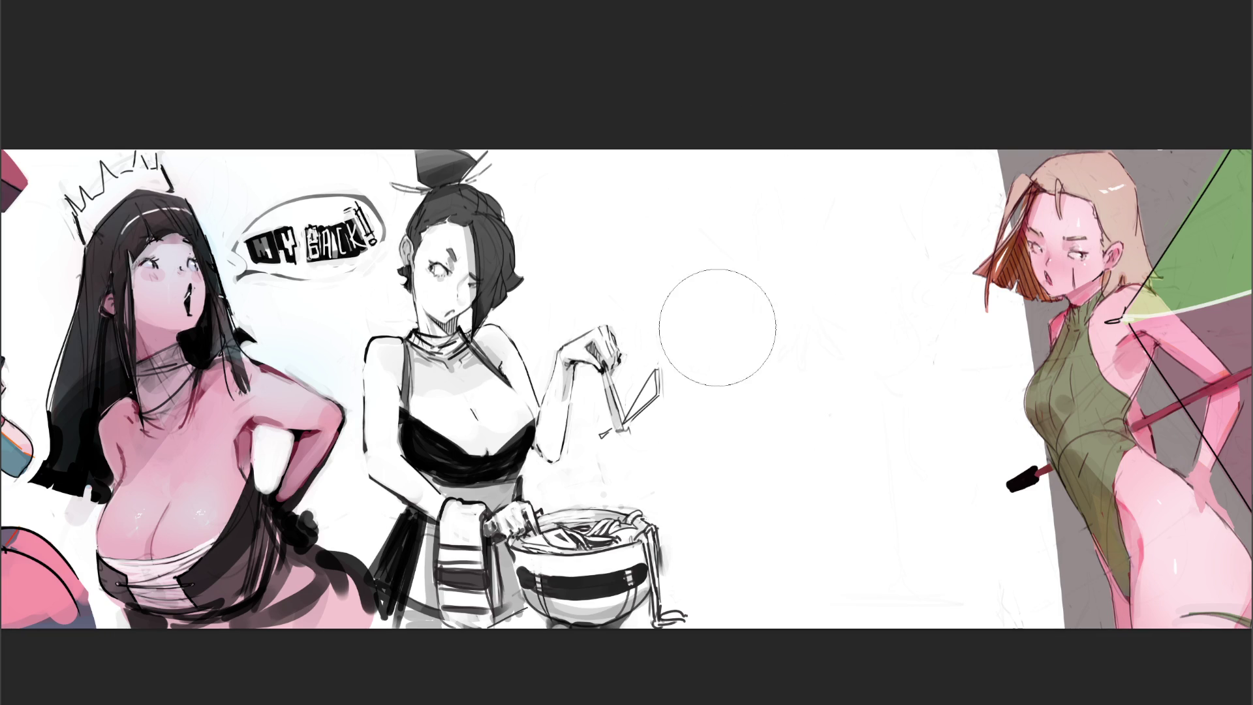
key("e")
Sketch a new angular limb running diagonally down-right to a pointed tip
mouse_move(801, 231)
left_mouse_down()
mouse_move(794, 249)
mouse_move(812, 247)
mouse_move(800, 230)
mouse_move(842, 226)
mouse_move(841, 254)
left_mouse_up()
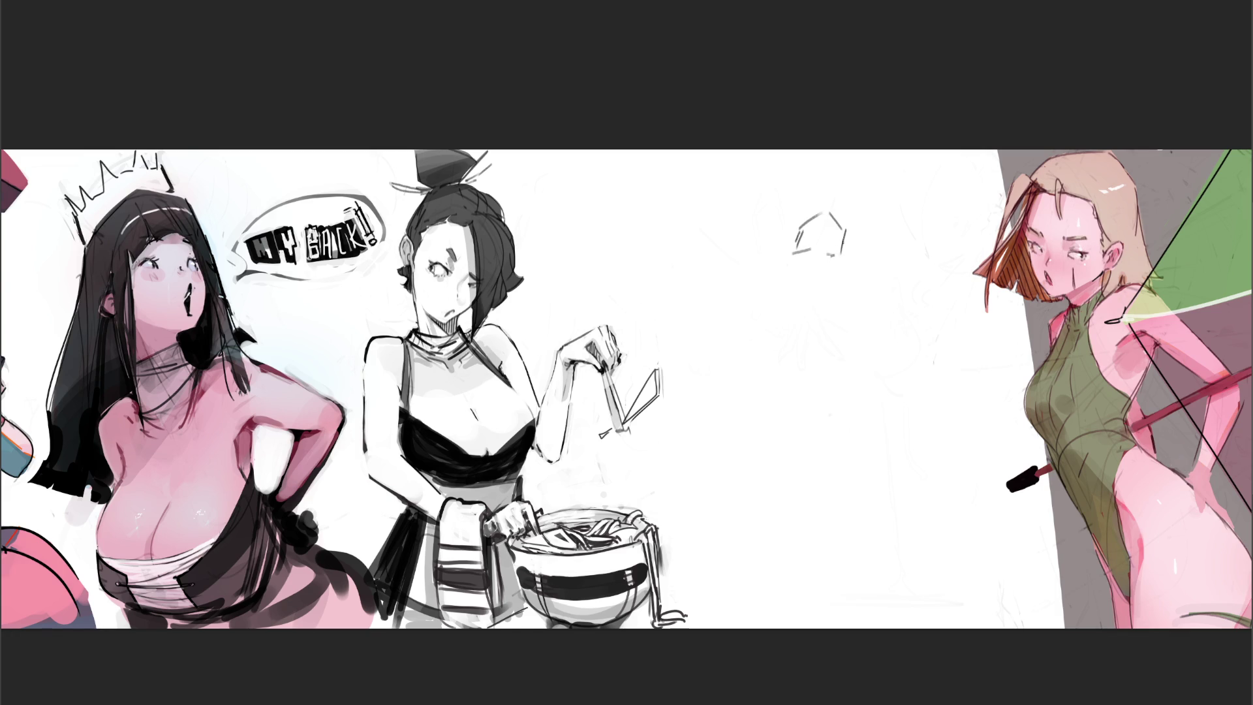
mouse_move(824, 254)
left_mouse_down()
mouse_move(844, 254)
mouse_move(866, 292)
mouse_move(815, 298)
mouse_move(875, 308)
mouse_move(860, 327)
left_mouse_up()
left_click_drag(857, 326, 879, 332)
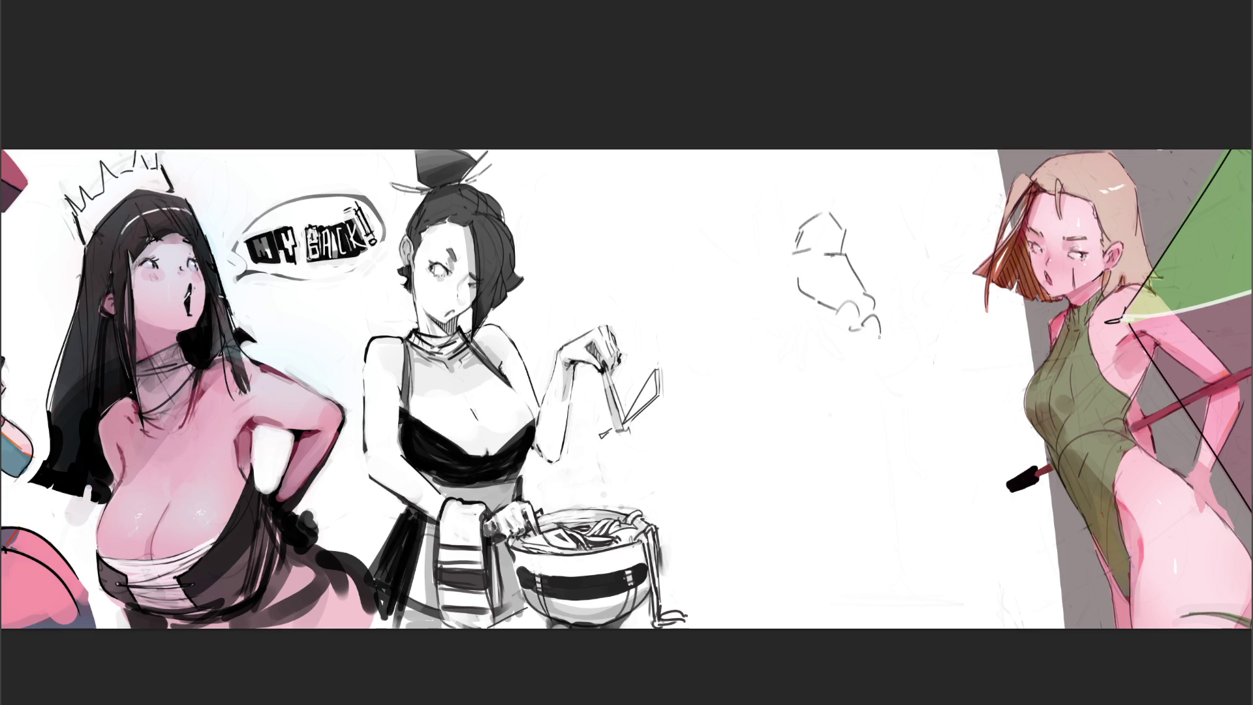
mouse_move(792, 255)
left_mouse_down()
mouse_move(773, 300)
mouse_move(809, 304)
mouse_move(847, 344)
left_mouse_up()
left_click_drag(885, 327, 898, 350)
mouse_move(899, 332)
left_mouse_down()
mouse_move(924, 337)
mouse_move(914, 367)
mouse_move(965, 399)
left_mouse_up()
left_click_drag(908, 370, 967, 397)
left_click_drag(938, 341, 979, 415)
left_click_drag(938, 388, 963, 405)
left_click_drag(887, 322, 917, 366)
left_click_drag(875, 357, 896, 368)
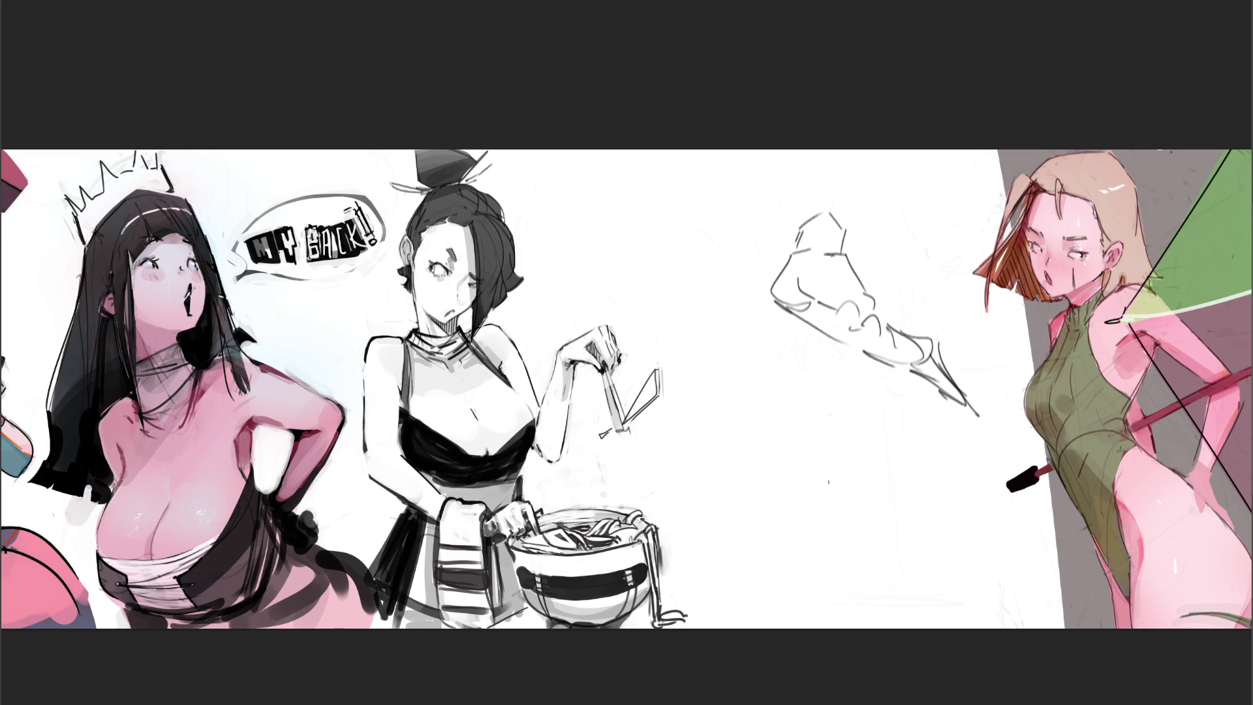
Erase the limb sketch and rough in a head with jaw, eye lines, ear and neck
key("e")
mouse_move(755, 213)
left_mouse_down()
mouse_move(714, 190)
mouse_move(869, 305)
mouse_move(951, 392)
mouse_move(875, 330)
mouse_move(856, 288)
left_mouse_up()
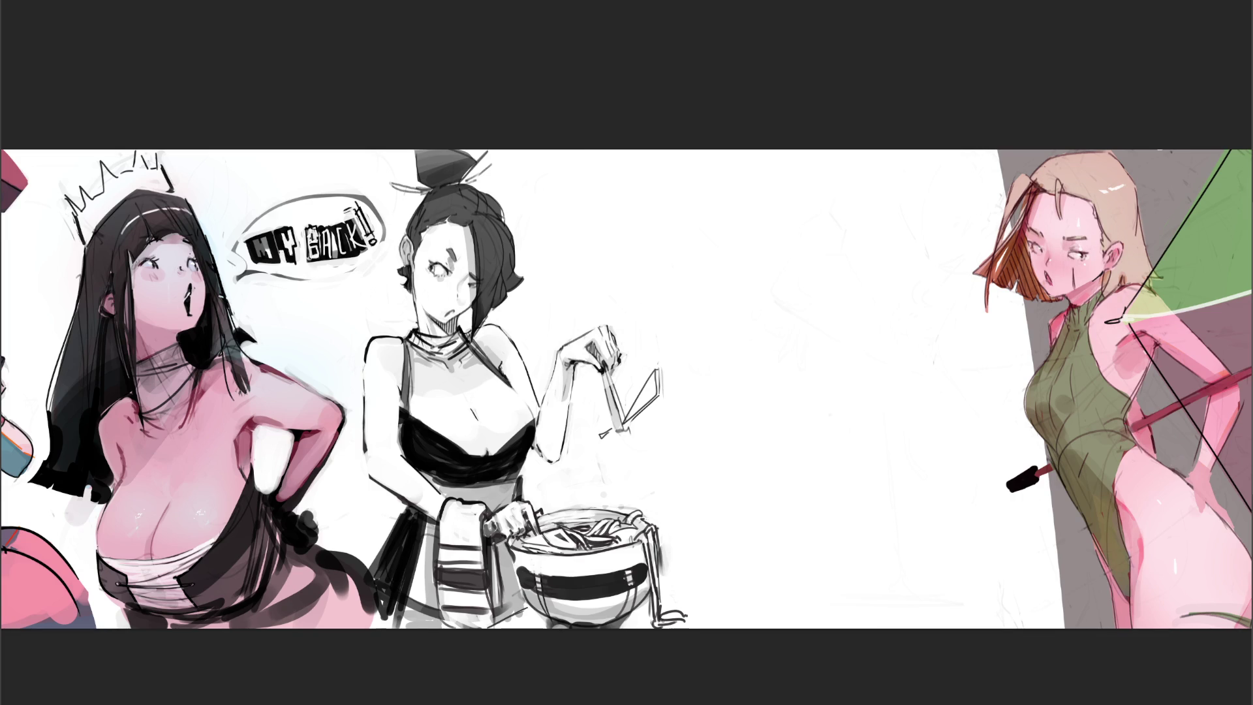
left_click_drag(726, 189, 723, 217)
mouse_move(746, 162)
left_mouse_down()
mouse_move(722, 190)
mouse_move(772, 205)
mouse_move(724, 238)
mouse_move(757, 248)
left_mouse_up()
mouse_move(772, 227)
left_mouse_down()
mouse_move(762, 239)
mouse_move(732, 208)
mouse_move(764, 209)
left_mouse_up()
mouse_move(721, 194)
left_mouse_down()
mouse_move(790, 228)
mouse_move(762, 251)
mouse_move(786, 234)
left_mouse_up()
mouse_move(792, 186)
left_mouse_down()
mouse_move(766, 279)
mouse_move(793, 237)
mouse_move(776, 282)
mouse_move(799, 291)
left_mouse_up()
Draw neck and shoulder curves, torso lines, and lines down the figure's right side
mouse_move(809, 240)
left_mouse_down()
mouse_move(800, 303)
mouse_move(770, 312)
left_mouse_up()
left_click_drag(783, 261, 753, 330)
mouse_move(808, 284)
left_mouse_down()
mouse_move(792, 346)
mouse_move(809, 354)
left_mouse_up()
left_click_drag(821, 282, 824, 373)
mouse_move(836, 259)
left_mouse_down()
mouse_move(842, 329)
mouse_move(798, 395)
mouse_move(839, 385)
mouse_move(786, 428)
left_mouse_up()
left_click_drag(841, 374, 839, 421)
left_click_drag(848, 258, 855, 284)
left_click_drag(857, 410, 870, 419)
mouse_move(852, 284)
left_mouse_down()
mouse_move(862, 377)
mouse_move(901, 503)
left_mouse_up()
Add the left arm, hip loop and lower body curves, then lighten the whole figure
left_click_drag(741, 276, 731, 381)
mouse_move(762, 317)
left_mouse_down()
mouse_move(753, 392)
mouse_move(732, 417)
left_mouse_up()
mouse_move(736, 386)
left_mouse_down()
mouse_move(718, 507)
mouse_move(732, 509)
mouse_move(730, 532)
left_mouse_up()
mouse_move(755, 473)
left_mouse_down()
mouse_move(828, 440)
mouse_move(767, 516)
mouse_move(791, 554)
left_mouse_up()
mouse_move(842, 415)
left_mouse_down()
mouse_move(879, 509)
mouse_move(858, 554)
left_mouse_up()
left_click_drag(881, 495, 868, 625)
left_click_drag(742, 507, 748, 525)
mouse_move(758, 576)
left_mouse_down()
mouse_move(802, 583)
mouse_move(842, 545)
left_mouse_up()
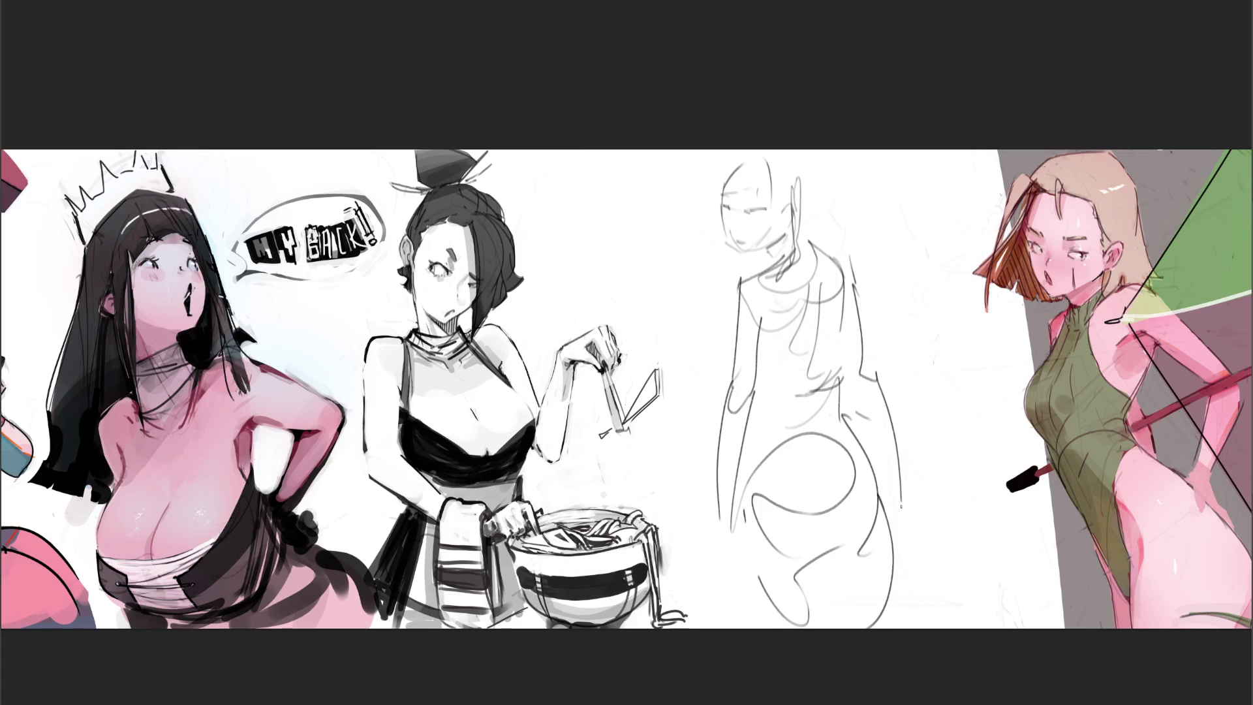
mouse_move(870, 394)
left_mouse_down()
mouse_move(830, 240)
mouse_move(738, 185)
mouse_move(905, 611)
left_mouse_up()
Redraw the eye, eyebrow, chin, neck and shoulder lines, undoing weak strokes
key("b")
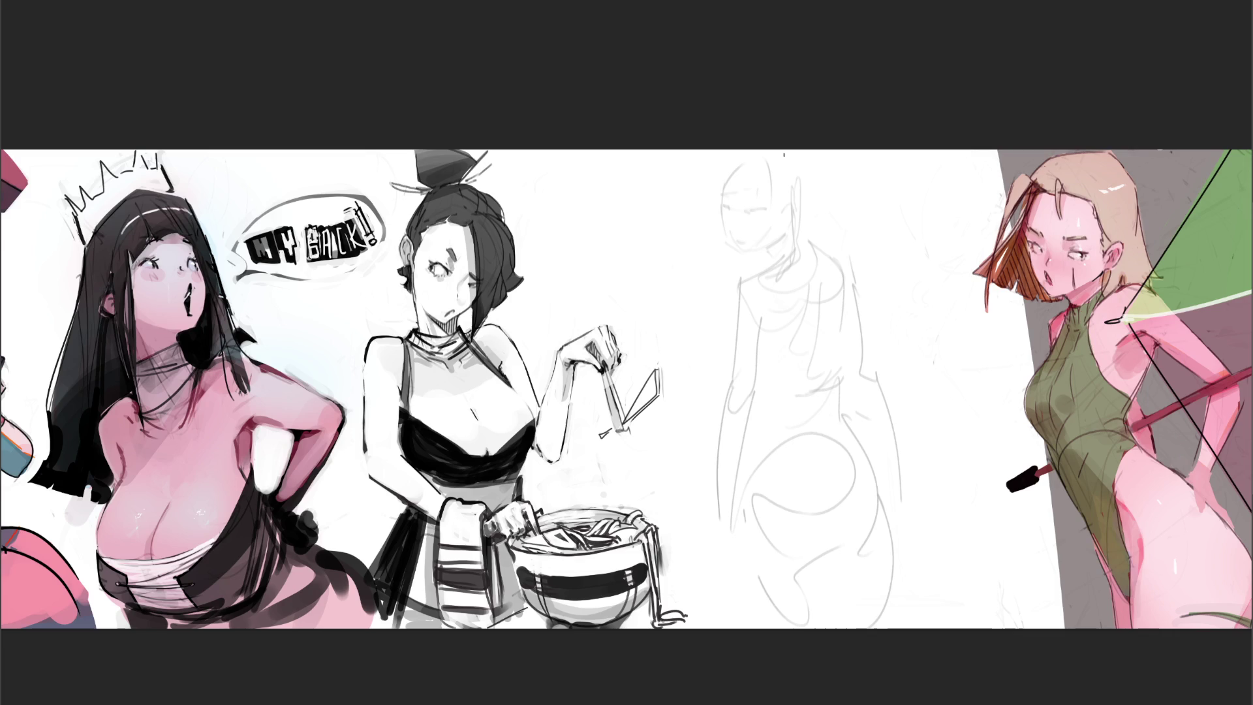
mouse_move(747, 213)
left_mouse_down()
mouse_move(762, 215)
mouse_move(753, 258)
mouse_move(776, 249)
left_mouse_up()
mouse_move(739, 204)
left_mouse_down()
mouse_move(754, 198)
mouse_move(719, 206)
mouse_move(740, 168)
mouse_move(793, 222)
left_mouse_up()
key("ctrl+z")
key("ctrl+z")
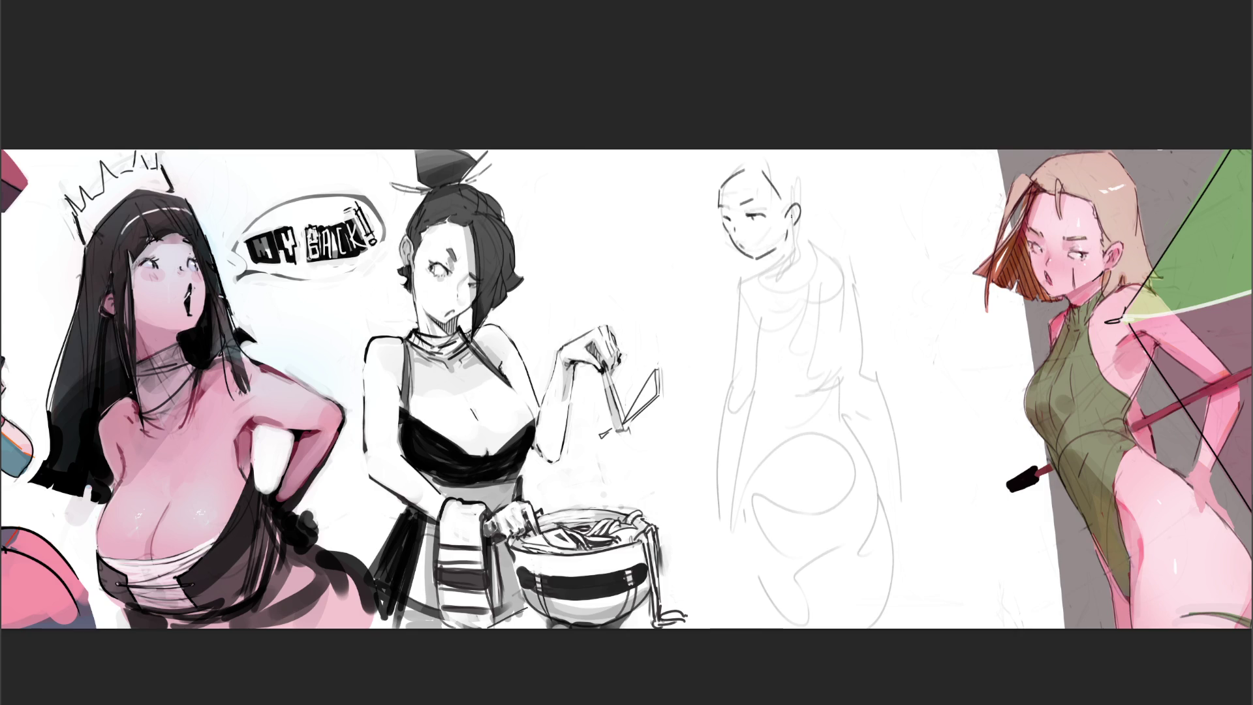
mouse_move(772, 253)
left_mouse_down()
mouse_move(763, 263)
mouse_move(798, 244)
left_mouse_up()
key("ctrl+z")
mouse_move(805, 243)
left_mouse_down()
mouse_move(842, 277)
mouse_move(830, 250)
mouse_move(813, 253)
mouse_move(840, 277)
left_mouse_up()
key("ctrl+z")
key("ctrl+z")
key("ctrl+z")
mouse_move(762, 265)
left_mouse_down()
mouse_move(739, 285)
mouse_move(766, 277)
mouse_move(742, 290)
left_mouse_up()
key("ctrl+z")
key("ctrl+z")
Try skull outline strokes, undo them, and add an earring below the ear
left_click_drag(738, 155, 718, 186)
left_click_drag(803, 167, 813, 218)
key("ctrl+z")
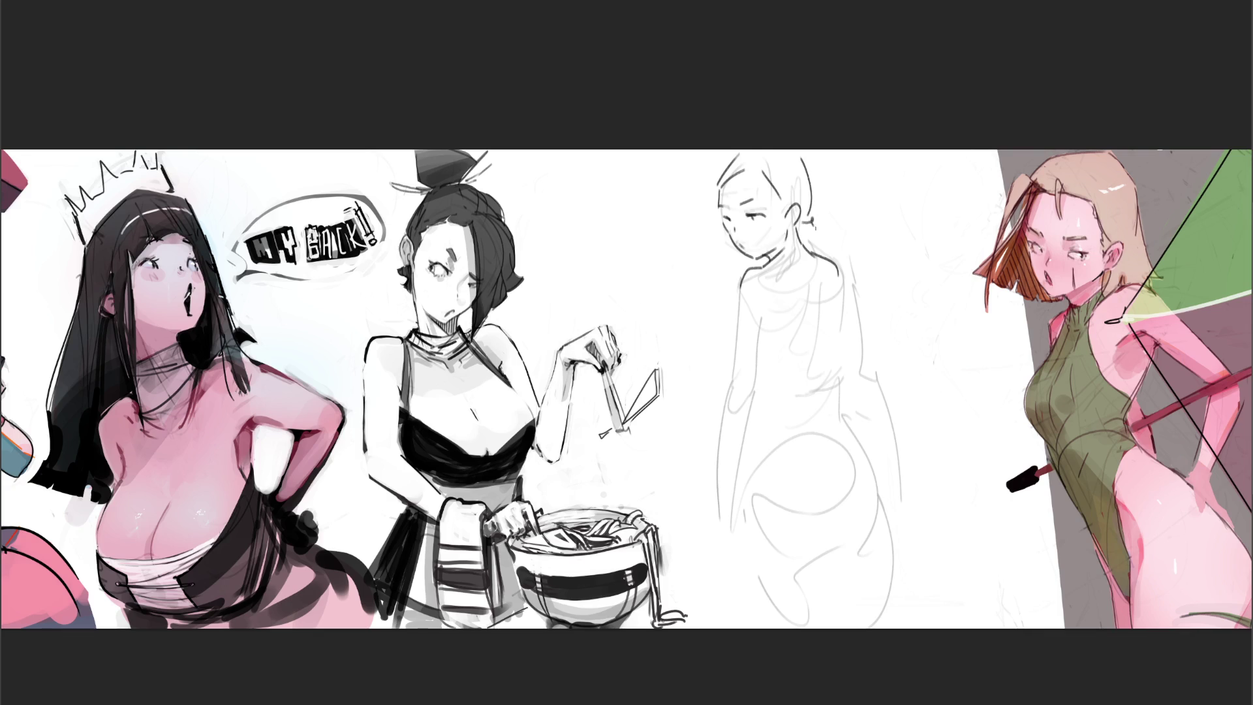
key("ctrl+z")
key("ctrl+z")
left_click_drag(788, 227, 790, 217)
Draw the chest contours and the figure's right side contour
mouse_move(774, 310)
left_mouse_down()
mouse_move(772, 321)
mouse_move(807, 289)
left_mouse_up()
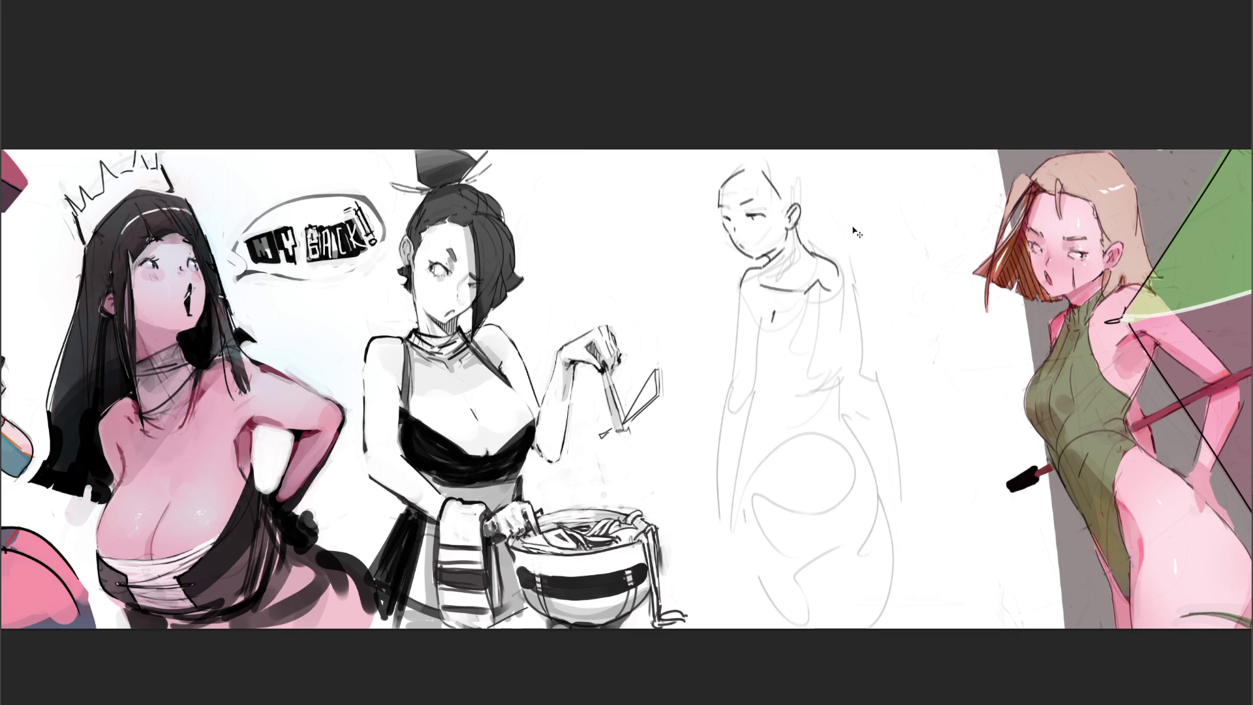
key("ctrl+z")
left_click_drag(805, 297, 796, 329)
left_click_drag(824, 290, 842, 320)
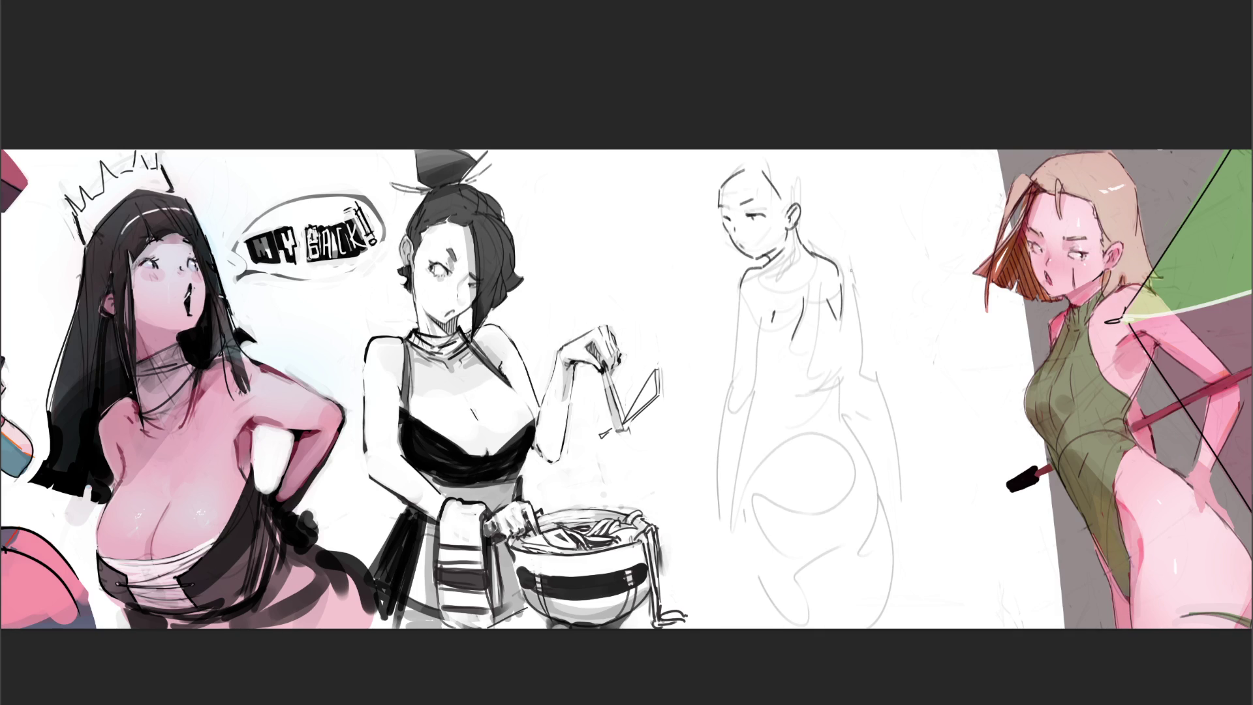
left_click_drag(843, 323, 831, 376)
Draw the torso's right side, back line, collarbone and left edge, redoing strokes with undo
key("ctrl+z")
left_click_drag(841, 325, 826, 388)
mouse_move(767, 352)
left_mouse_down()
mouse_move(772, 394)
mouse_move(743, 446)
left_mouse_up()
key("ctrl+z")
left_click_drag(780, 402, 824, 389)
key("ctrl+z")
left_click_drag(819, 293, 809, 390)
key("ctrl+z")
left_click_drag(818, 293, 809, 394)
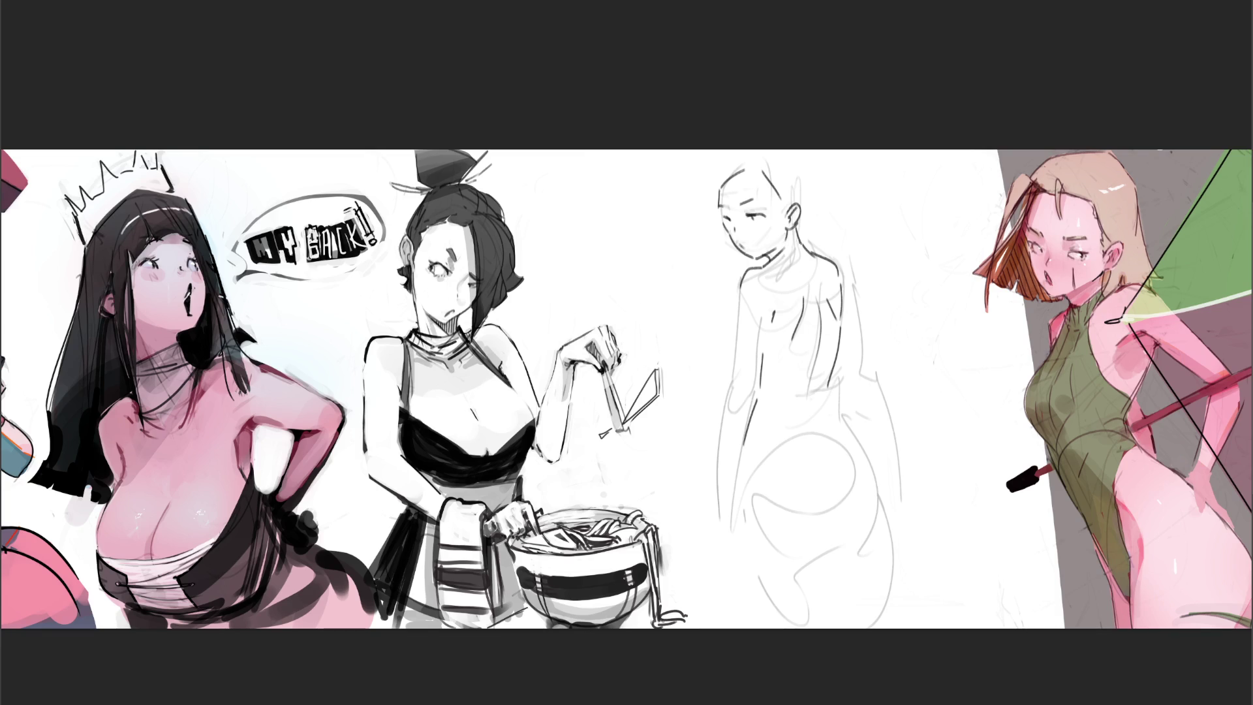
mouse_move(768, 283)
left_mouse_down()
mouse_move(802, 300)
mouse_move(821, 284)
left_mouse_up()
left_click_drag(749, 285, 739, 332)
Sketch the waist, the curve below it, the hips and both legs down to the canvas bottom
left_click_drag(832, 405, 768, 420)
left_click_drag(770, 420, 827, 410)
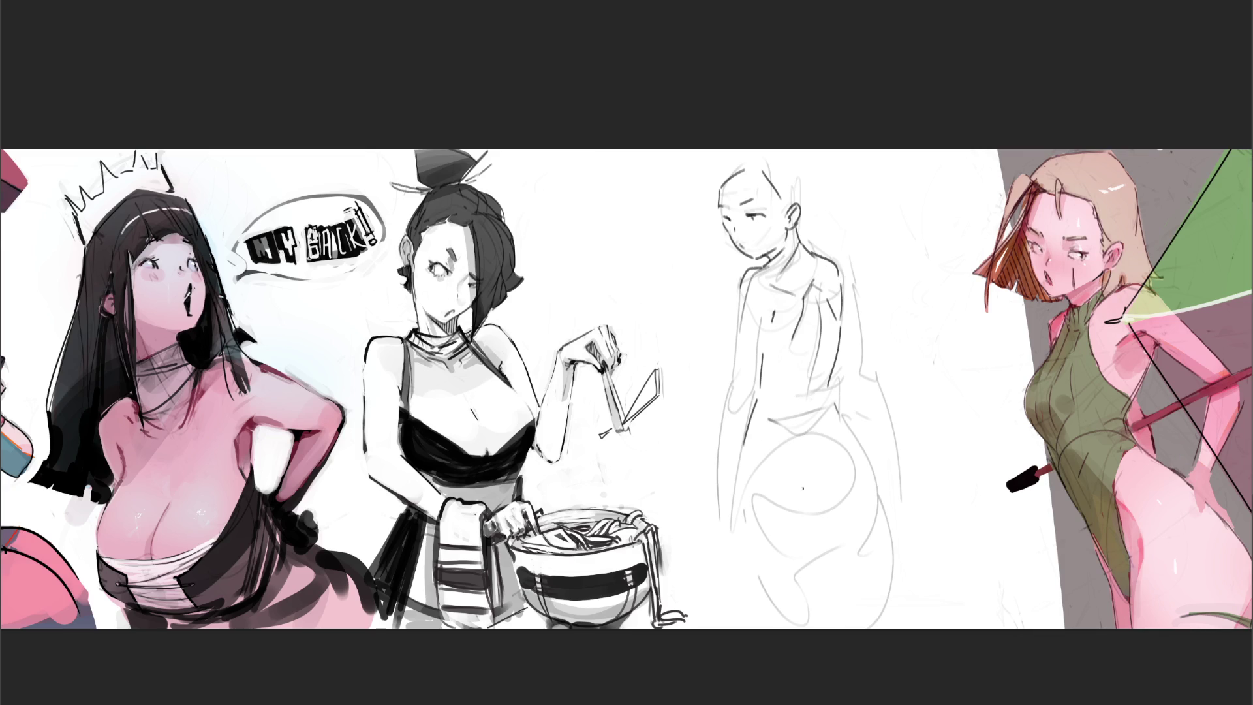
mouse_move(753, 441)
left_mouse_down()
mouse_move(749, 461)
mouse_move(809, 459)
mouse_move(847, 427)
mouse_move(843, 413)
mouse_move(870, 468)
mouse_move(877, 529)
mouse_move(880, 497)
mouse_move(885, 623)
left_mouse_up()
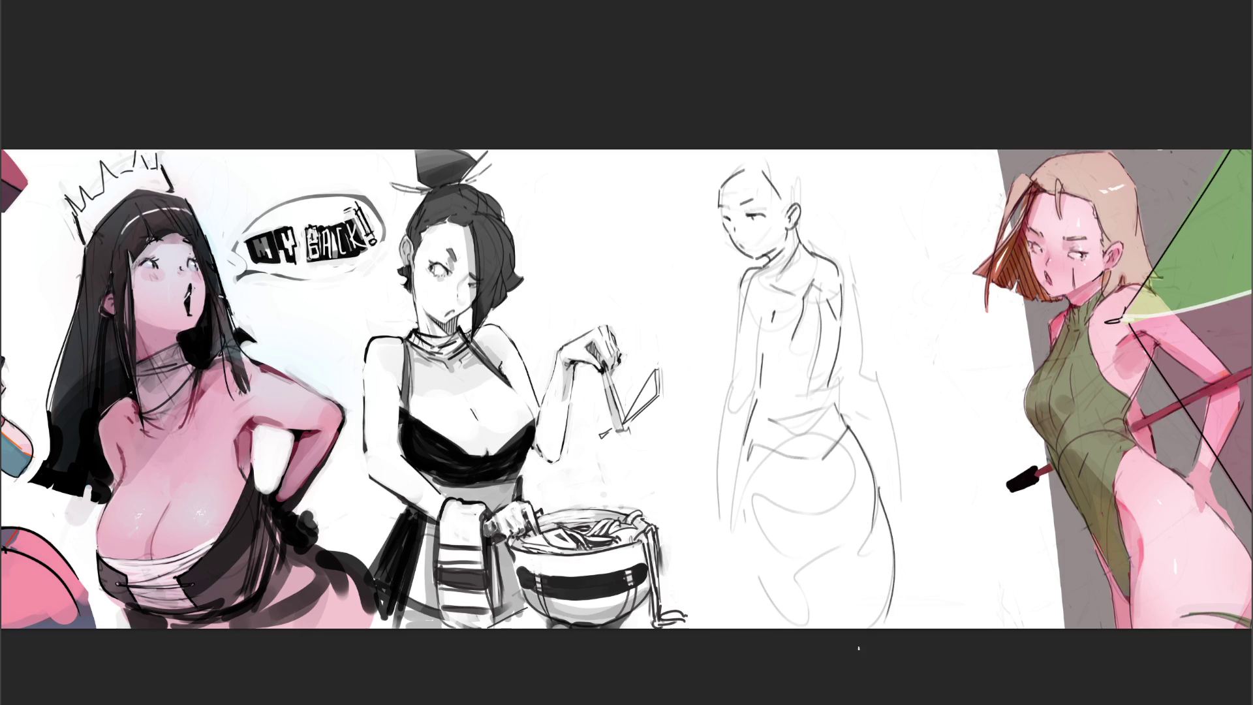
left_click_drag(790, 585, 853, 520)
mouse_move(734, 458)
left_mouse_down()
mouse_move(738, 539)
mouse_move(783, 627)
left_mouse_up()
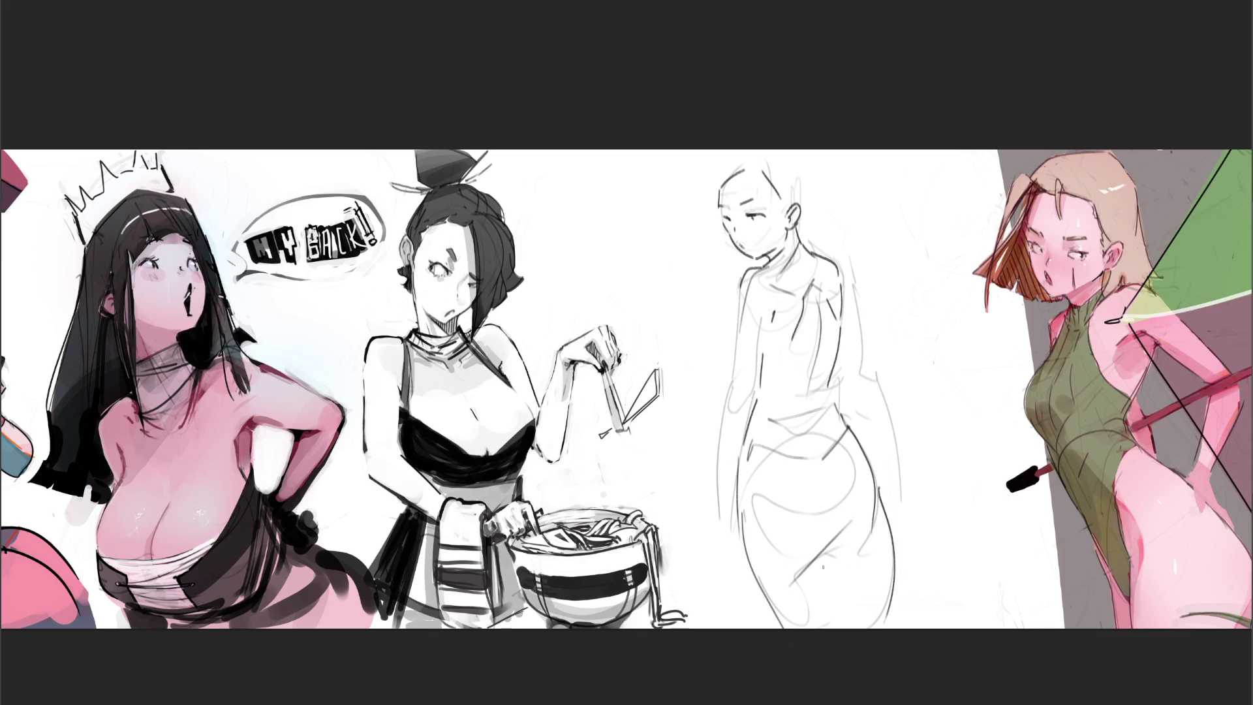
left_click_drag(824, 560, 841, 628)
mouse_move(718, 489)
left_mouse_down()
mouse_move(710, 535)
mouse_move(737, 564)
left_mouse_up()
Add the hand resting on the right hip and the arm, then fade the sketch to a faint guide
mouse_move(888, 494)
left_mouse_down()
mouse_move(890, 513)
mouse_move(904, 506)
left_mouse_up()
left_click_drag(873, 407, 865, 380)
left_click_drag(837, 262, 872, 376)
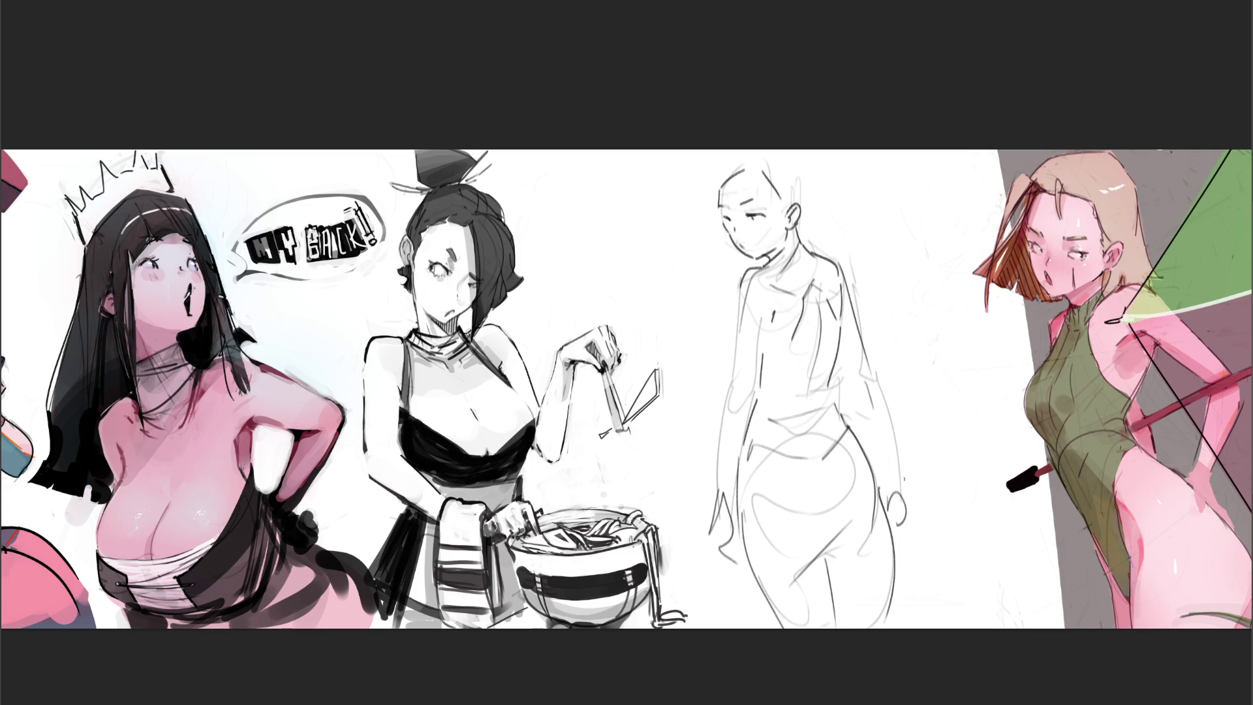
mouse_move(816, 307)
left_mouse_down()
mouse_move(774, 359)
mouse_move(757, 170)
left_mouse_up()
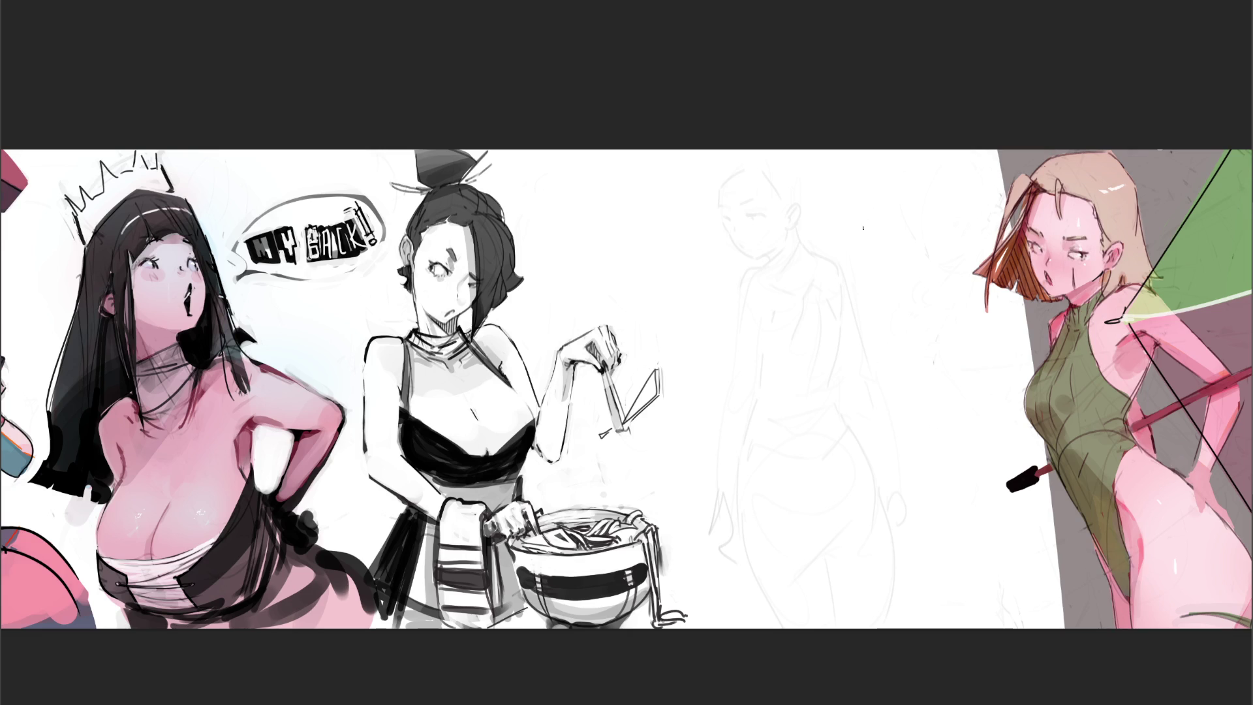
Redraw the head, face and shoulder lines over the faded guide, retrying strokes with undo
mouse_move(744, 241)
left_mouse_down()
mouse_move(766, 199)
mouse_move(778, 220)
mouse_move(709, 278)
left_mouse_up()
key("ctrl+z")
left_click_drag(749, 223, 721, 271)
left_click_drag(746, 229, 712, 287)
left_click_drag(781, 219, 857, 255)
key("ctrl+z")
key("ctrl+z")
left_click_drag(786, 226, 843, 227)
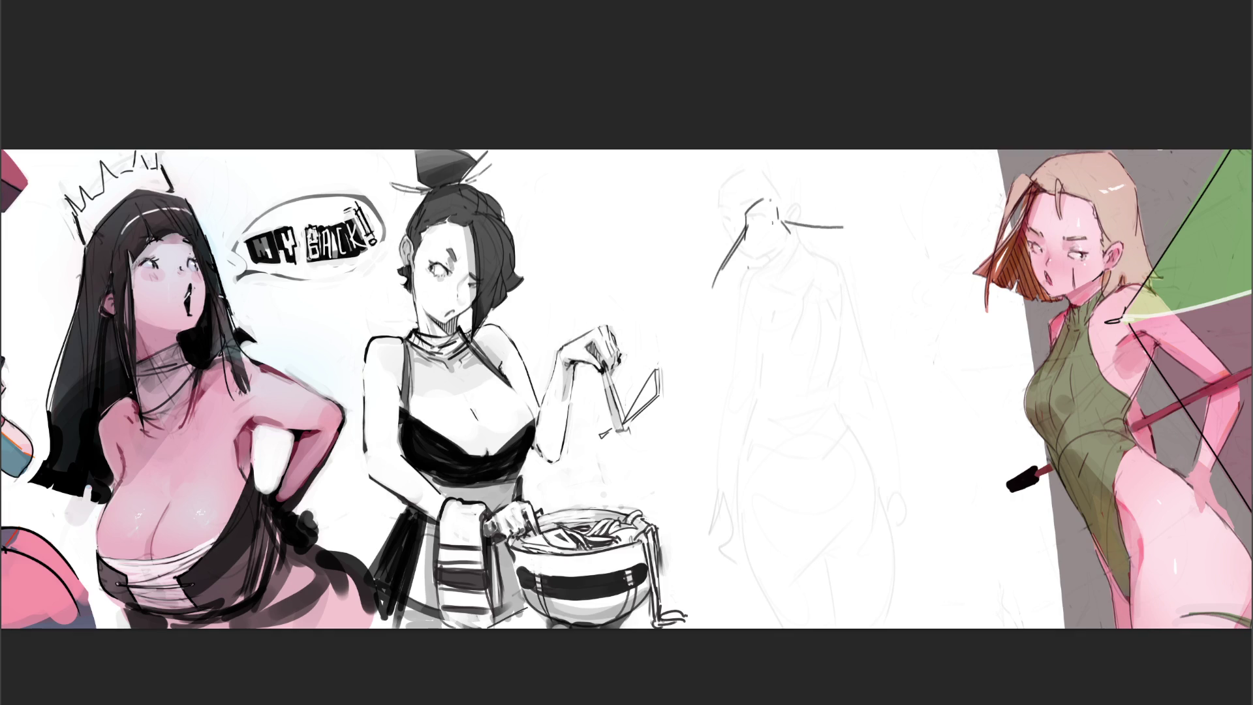
mouse_move(749, 215)
left_mouse_down()
mouse_move(745, 244)
mouse_move(801, 395)
left_mouse_up()
left_click_drag(735, 278, 740, 315)
left_click_drag(806, 266, 813, 286)
mouse_move(824, 219)
left_mouse_down()
mouse_move(873, 234)
mouse_move(861, 287)
left_mouse_up()
Draw the upper arm, side contours, waist curve, wider hips and thigh lines
left_click_drag(710, 321, 796, 419)
left_click_drag(854, 295, 865, 389)
left_click_drag(864, 302, 874, 360)
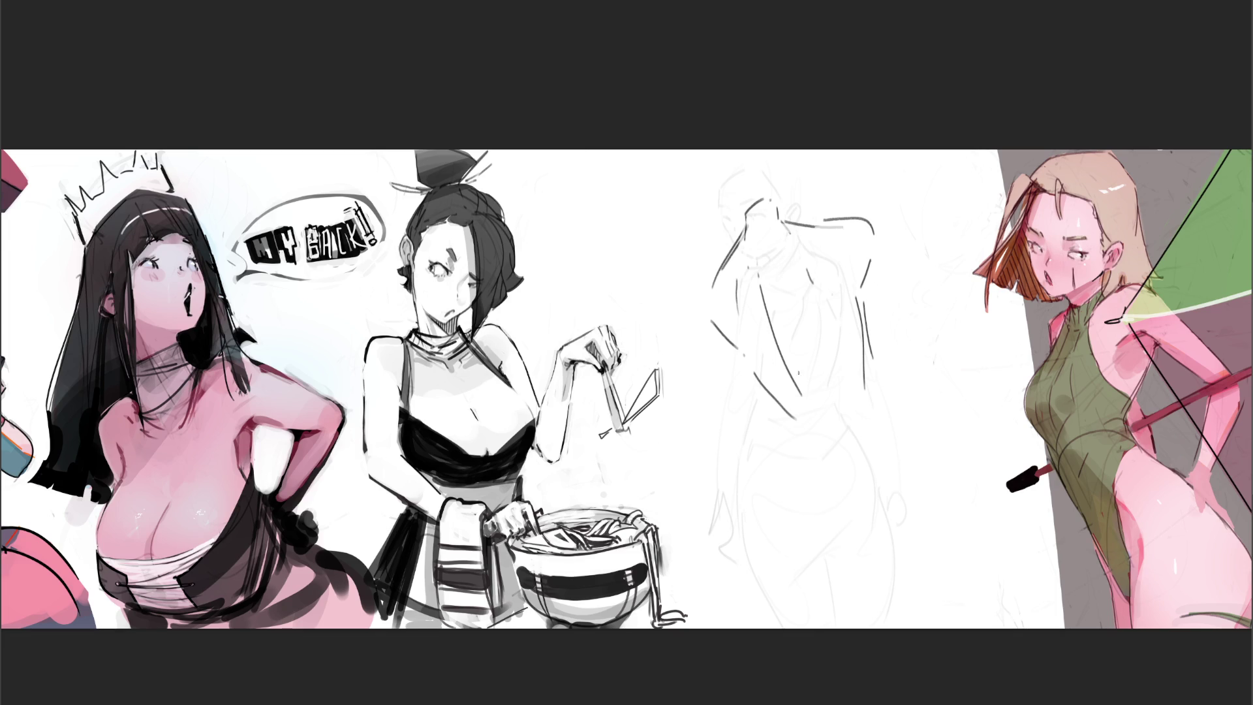
mouse_move(807, 394)
left_mouse_down()
mouse_move(814, 413)
mouse_move(779, 433)
mouse_move(825, 442)
left_mouse_up()
left_click_drag(865, 371, 883, 418)
left_click_drag(872, 354, 892, 411)
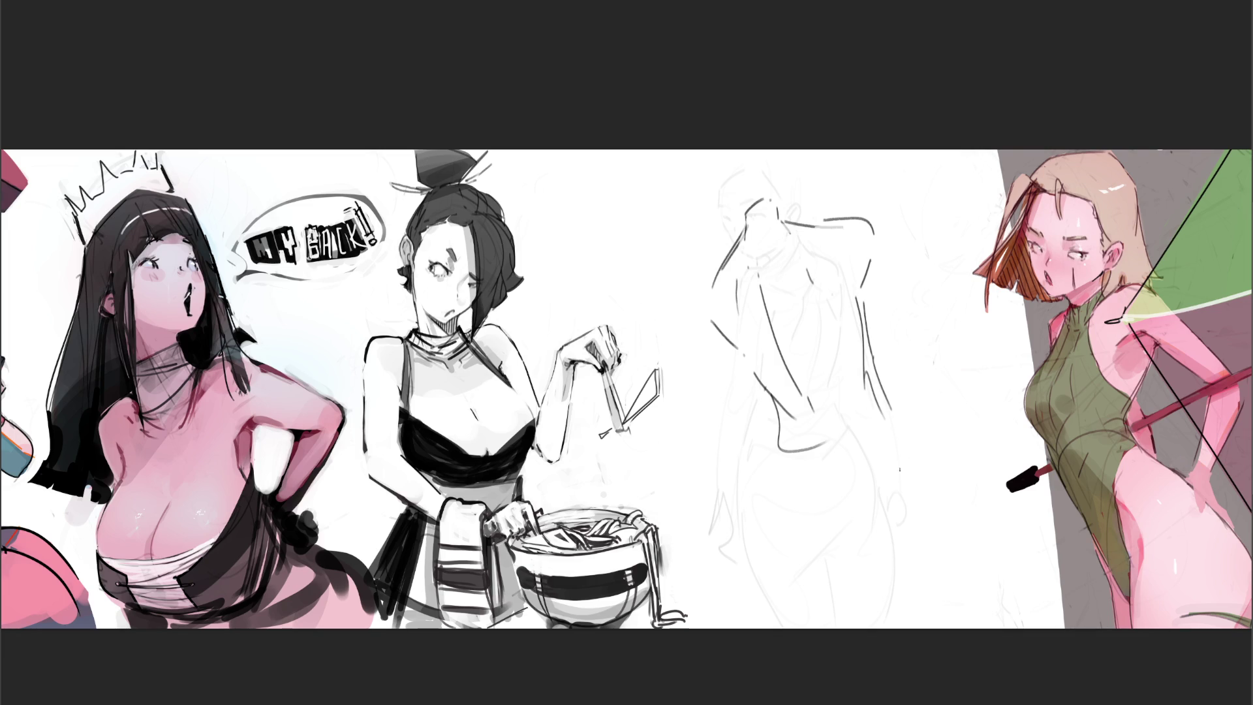
mouse_move(815, 447)
left_mouse_down()
mouse_move(848, 427)
mouse_move(825, 569)
mouse_move(871, 495)
left_mouse_up()
left_click_drag(891, 405, 920, 484)
left_click_drag(831, 529, 895, 533)
left_click_drag(888, 416, 955, 533)
Add the left side curve, arm bent out from the shoulder and leg lines, then erase to fade them
left_click_drag(711, 275, 737, 373)
mouse_move(871, 220)
left_mouse_down()
mouse_move(949, 288)
mouse_move(919, 305)
left_mouse_up()
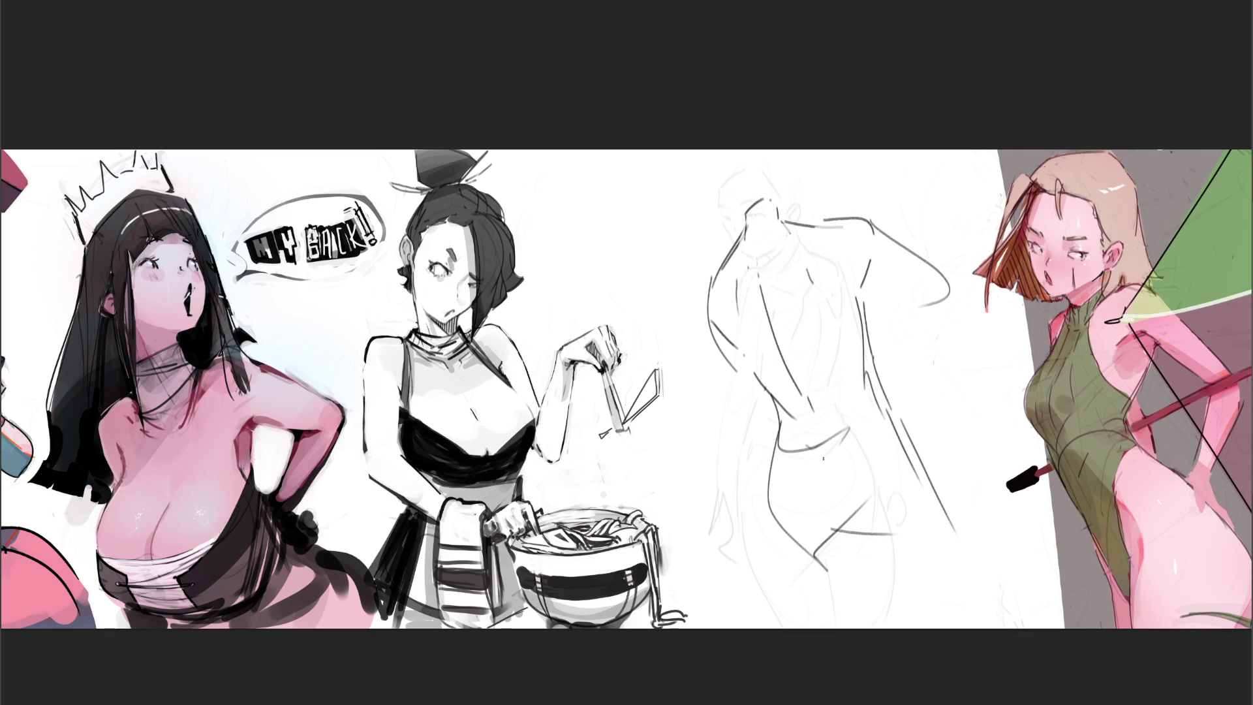
left_click_drag(809, 474, 842, 542)
key("ctrl+z")
left_click_drag(824, 481, 842, 524)
left_click_drag(783, 564, 936, 522)
left_click_drag(898, 421, 957, 519)
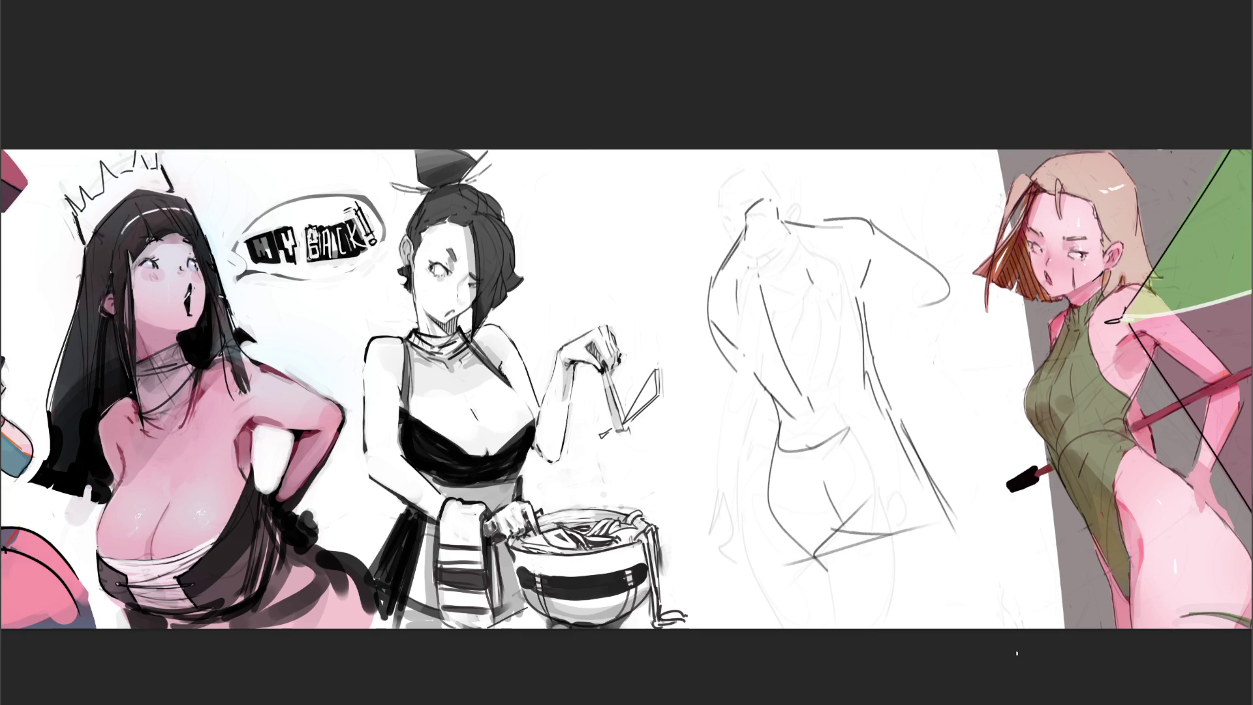
key("e")
mouse_move(797, 358)
left_mouse_down()
mouse_move(751, 248)
mouse_move(770, 522)
mouse_move(856, 532)
mouse_move(931, 481)
mouse_move(780, 588)
mouse_move(763, 316)
mouse_move(772, 217)
mouse_move(937, 481)
mouse_move(864, 274)
mouse_move(884, 560)
left_mouse_up()
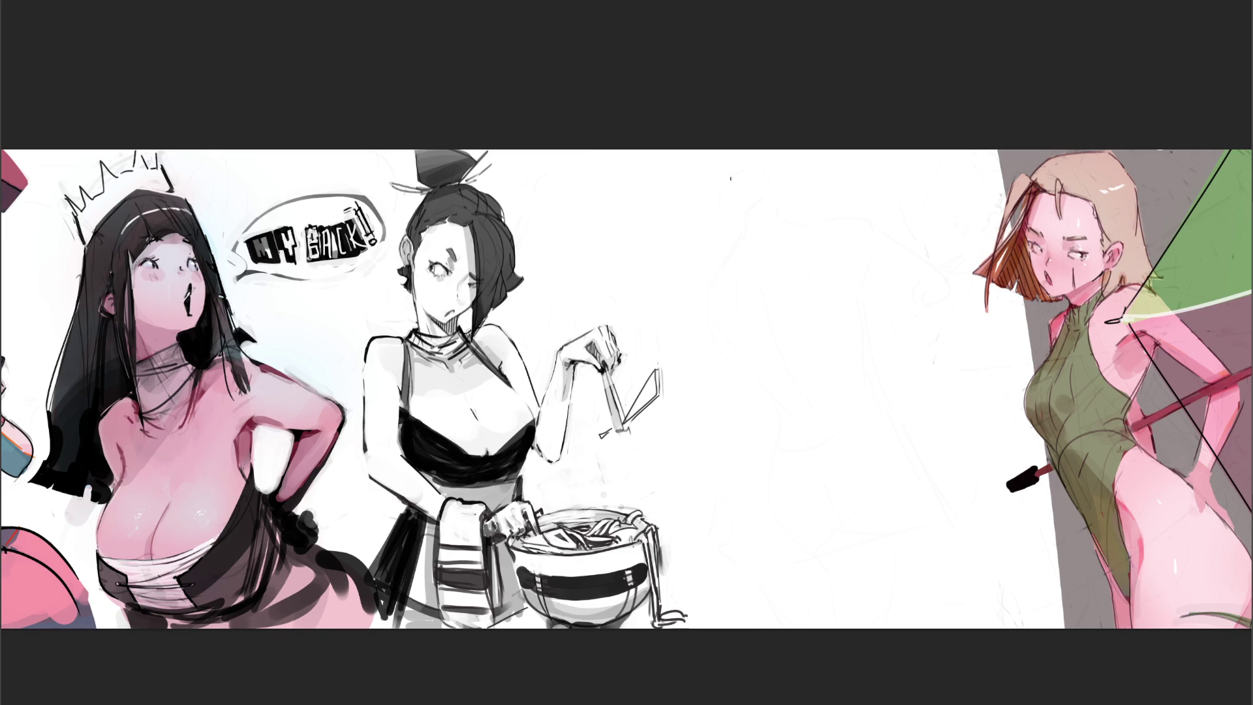
Sketch the oval head, hair, neck and jaw line in the middle gap
mouse_move(701, 234)
left_mouse_down()
mouse_move(693, 190)
mouse_move(745, 227)
mouse_move(699, 241)
mouse_move(716, 261)
left_mouse_up()
key("ctrl+z")
left_click_drag(695, 214, 732, 261)
key("ctrl+z")
mouse_move(696, 215)
left_mouse_down()
mouse_move(718, 255)
mouse_move(746, 233)
left_mouse_up()
left_click_drag(716, 203, 751, 222)
mouse_move(700, 188)
left_mouse_down()
mouse_move(738, 180)
mouse_move(685, 192)
mouse_move(687, 204)
mouse_move(714, 196)
mouse_move(692, 183)
mouse_move(760, 183)
left_mouse_up()
left_click_drag(757, 181, 762, 210)
left_click_drag(723, 161, 747, 157)
left_click_drag(738, 163, 744, 150)
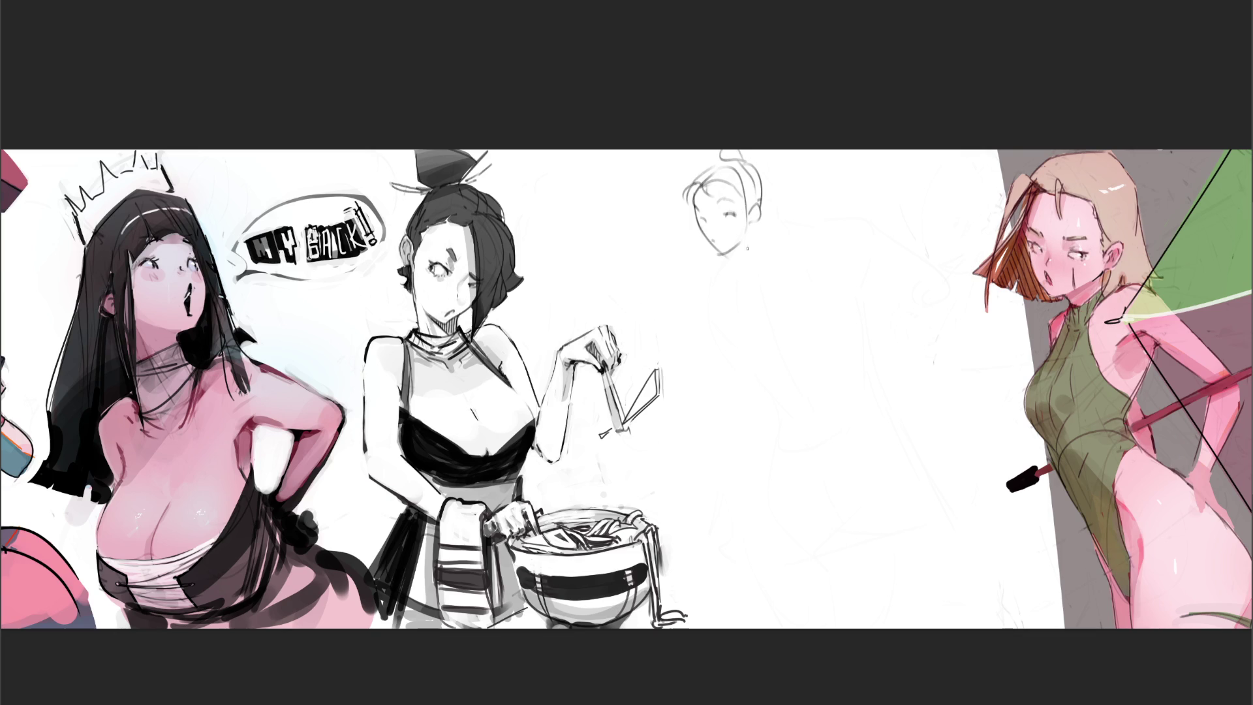
left_click_drag(748, 244, 719, 253)
left_click_drag(725, 254, 736, 305)
left_click_drag(756, 225, 743, 242)
Draw the back and shoulder contours, redrawing them several times with undo
left_click_drag(763, 245, 785, 339)
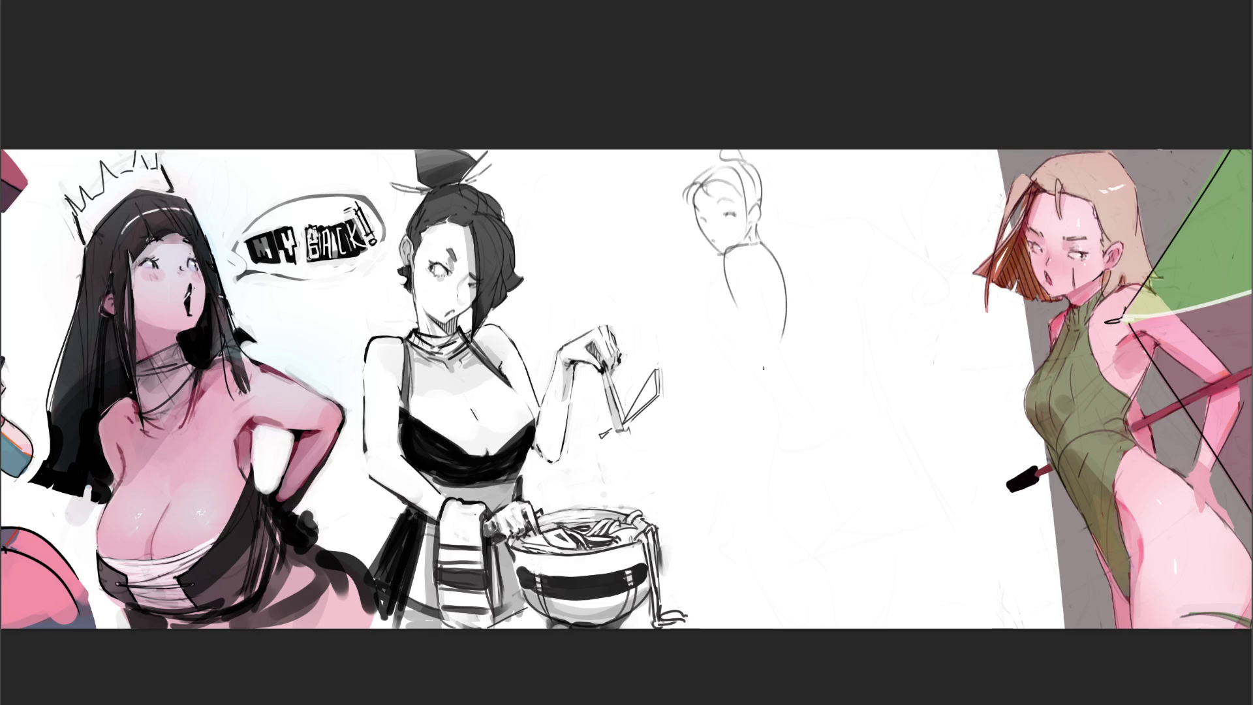
key("ctrl+z")
mouse_move(765, 246)
left_mouse_down()
mouse_move(789, 305)
mouse_move(781, 361)
left_mouse_up()
key("ctrl+z")
mouse_move(768, 245)
left_mouse_down()
mouse_move(793, 330)
mouse_move(783, 364)
left_mouse_up()
left_click_drag(788, 292, 790, 330)
left_click_drag(761, 288, 765, 357)
left_click_drag(734, 306, 758, 366)
key("ctrl+z")
mouse_move(729, 282)
left_mouse_down()
mouse_move(762, 365)
mouse_move(751, 473)
left_mouse_up()
key("ctrl+z")
key("ctrl+z")
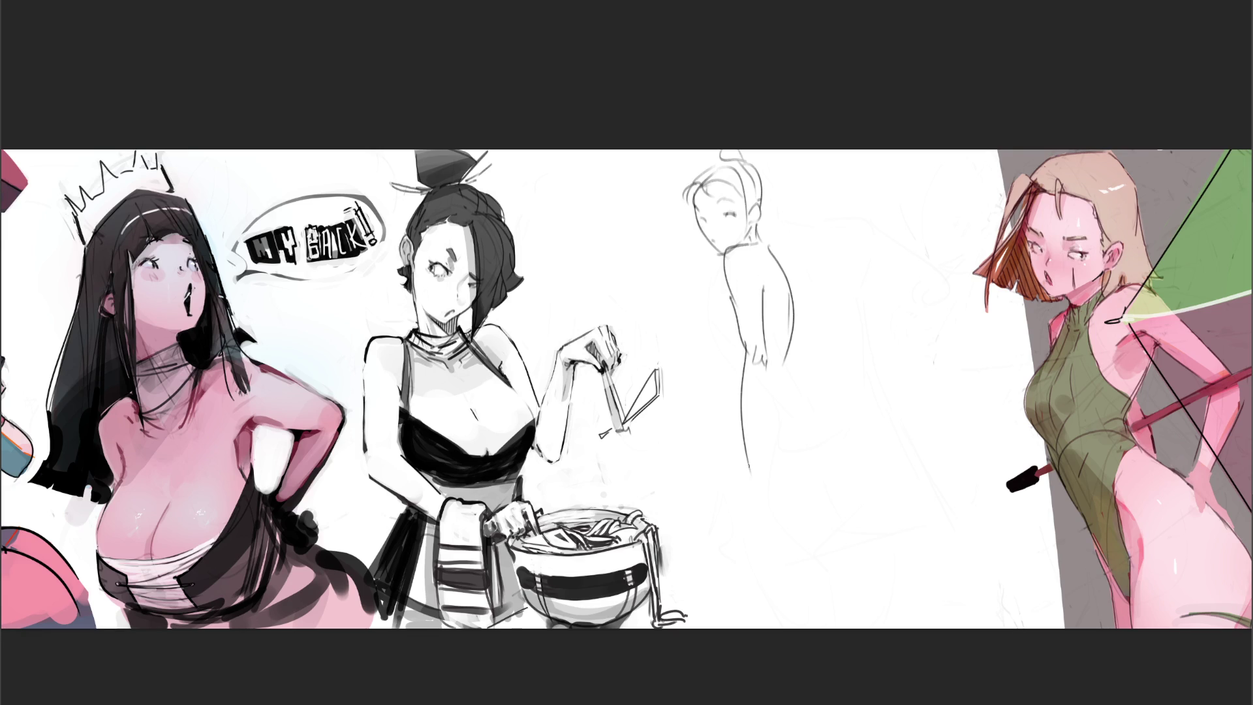
Add the right leg contour, chest contour, line below the bust and back-hip line
left_click_drag(767, 363, 757, 479)
mouse_move(723, 278)
left_mouse_down()
mouse_move(726, 356)
mouse_move(748, 378)
left_mouse_up()
key("ctrl+z")
key("ctrl+z")
mouse_move(723, 329)
left_mouse_down()
mouse_move(739, 382)
mouse_move(780, 384)
mouse_move(772, 417)
mouse_move(789, 421)
left_mouse_up()
mouse_move(790, 393)
left_mouse_down()
mouse_move(800, 428)
mouse_move(775, 431)
left_mouse_up()
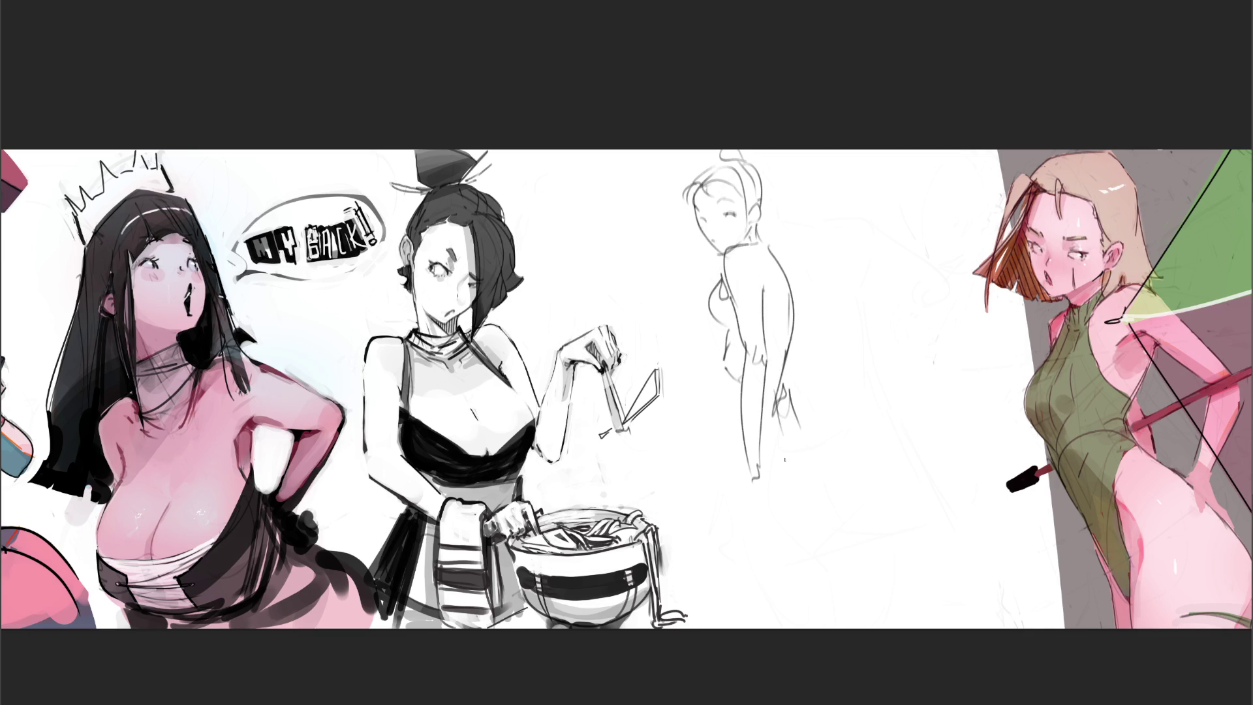
Sketch the legs down toward the feet, the right side curve and a hand at the hip
mouse_move(724, 372)
left_mouse_down()
mouse_move(720, 453)
mouse_move(742, 431)
left_mouse_up()
key("ctrl+z")
key("ctrl+z")
left_click_drag(719, 370, 757, 527)
key("ctrl+z")
mouse_move(726, 421)
left_mouse_down()
mouse_move(731, 479)
mouse_move(766, 558)
left_mouse_up()
mouse_move(791, 407)
left_mouse_down()
mouse_move(815, 515)
mouse_move(792, 603)
left_mouse_up()
left_click_drag(739, 530, 771, 599)
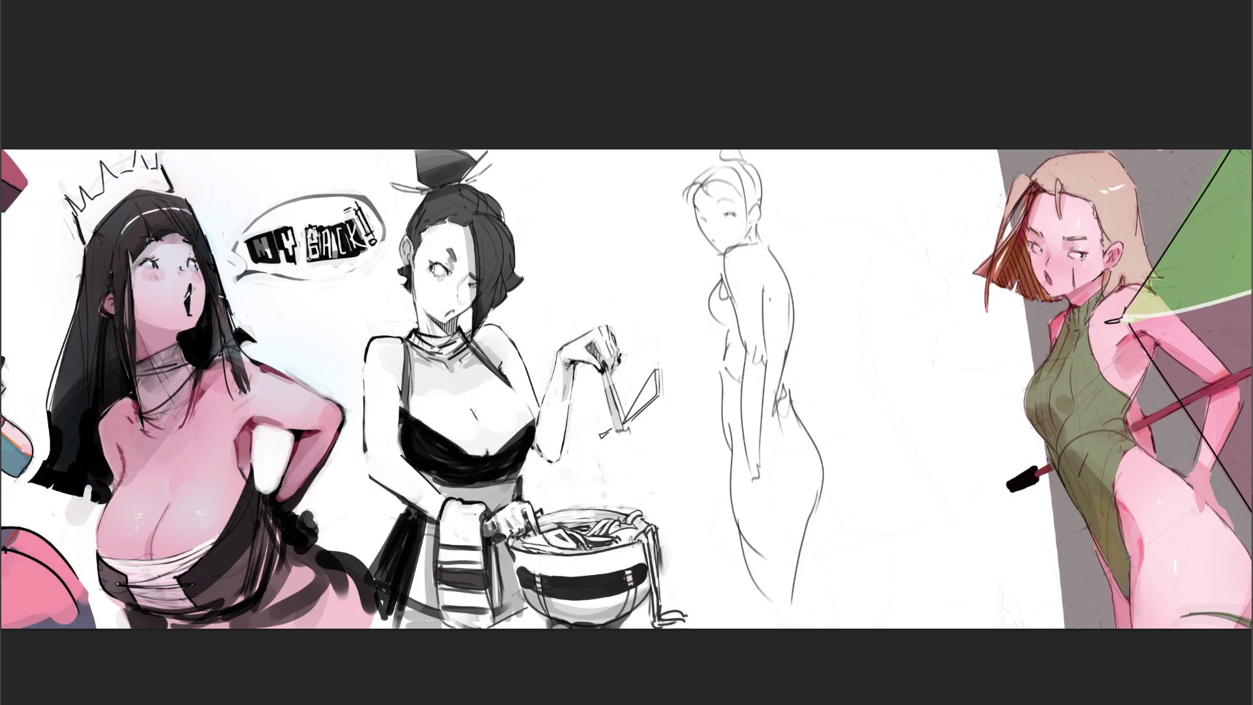
mouse_move(747, 456)
left_mouse_down()
mouse_move(757, 483)
mouse_move(736, 470)
mouse_move(755, 495)
mouse_move(728, 495)
mouse_move(740, 507)
left_mouse_up()
left_click_drag(750, 486, 747, 506)
left_click_drag(827, 480, 818, 620)
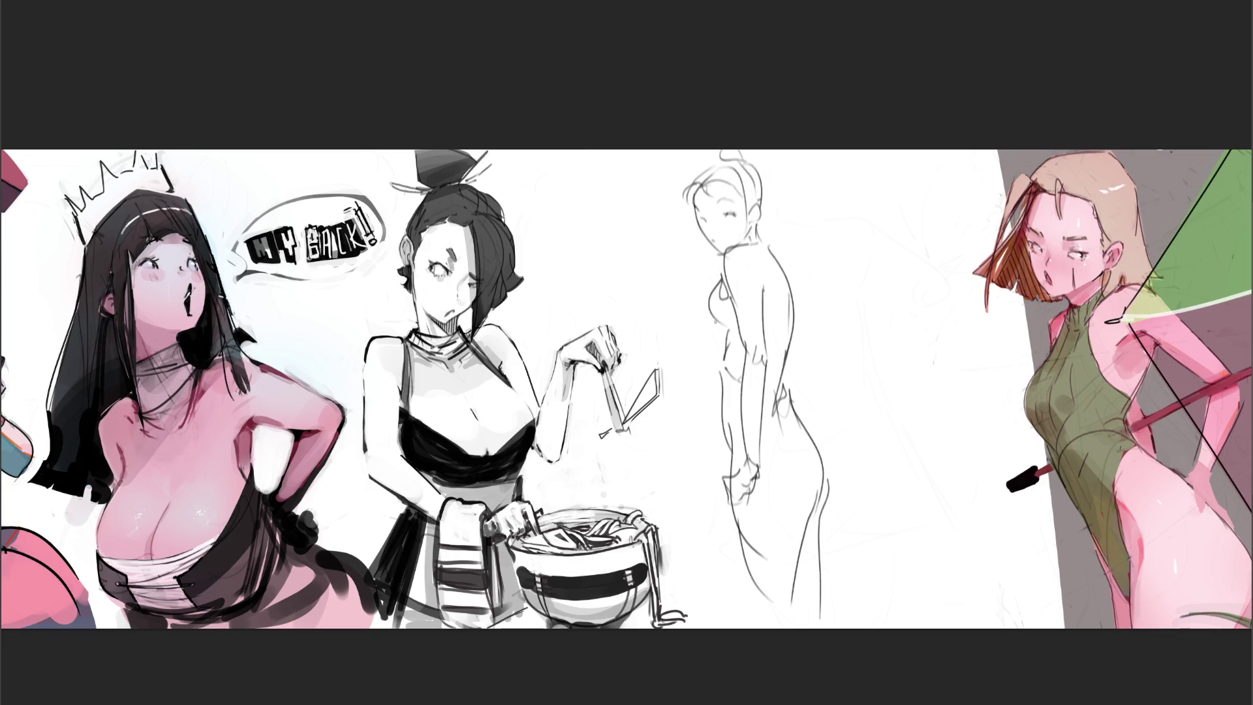
Shape the breast, collar and neck strokes, and draw a waistline across the figure
mouse_move(711, 320)
left_mouse_down()
mouse_move(712, 334)
mouse_move(724, 326)
mouse_move(720, 357)
mouse_move(705, 363)
left_mouse_up()
left_click_drag(717, 260, 718, 274)
left_click_drag(715, 275, 716, 303)
mouse_move(713, 302)
left_mouse_down()
mouse_move(735, 322)
mouse_move(793, 328)
left_mouse_up()
left_click_drag(757, 235, 773, 238)
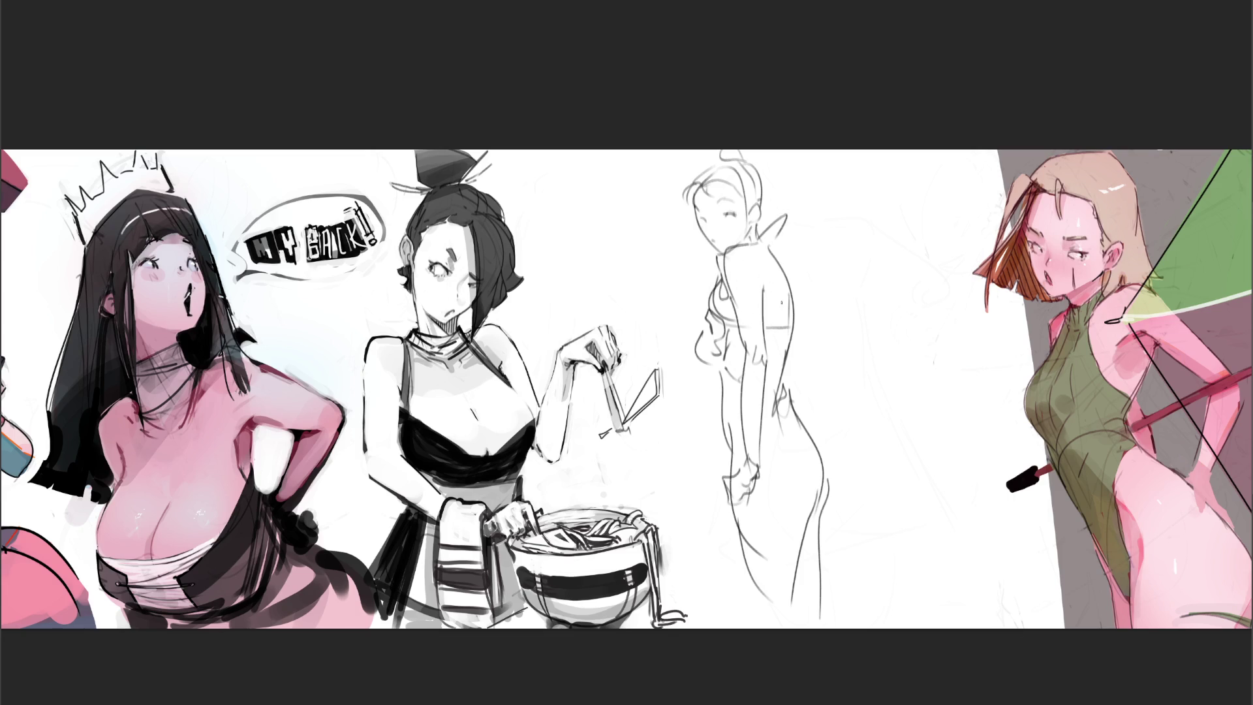
left_click_drag(734, 453, 790, 410)
Rotate the middle sketch slightly clockwise with Free Transform, lower it and apply
key("ctrl+t")
mouse_move(975, 137)
left_mouse_down()
mouse_move(1016, 181)
mouse_move(1010, 196)
left_mouse_up()
left_click_drag(855, 215, 852, 228)
key("Return")
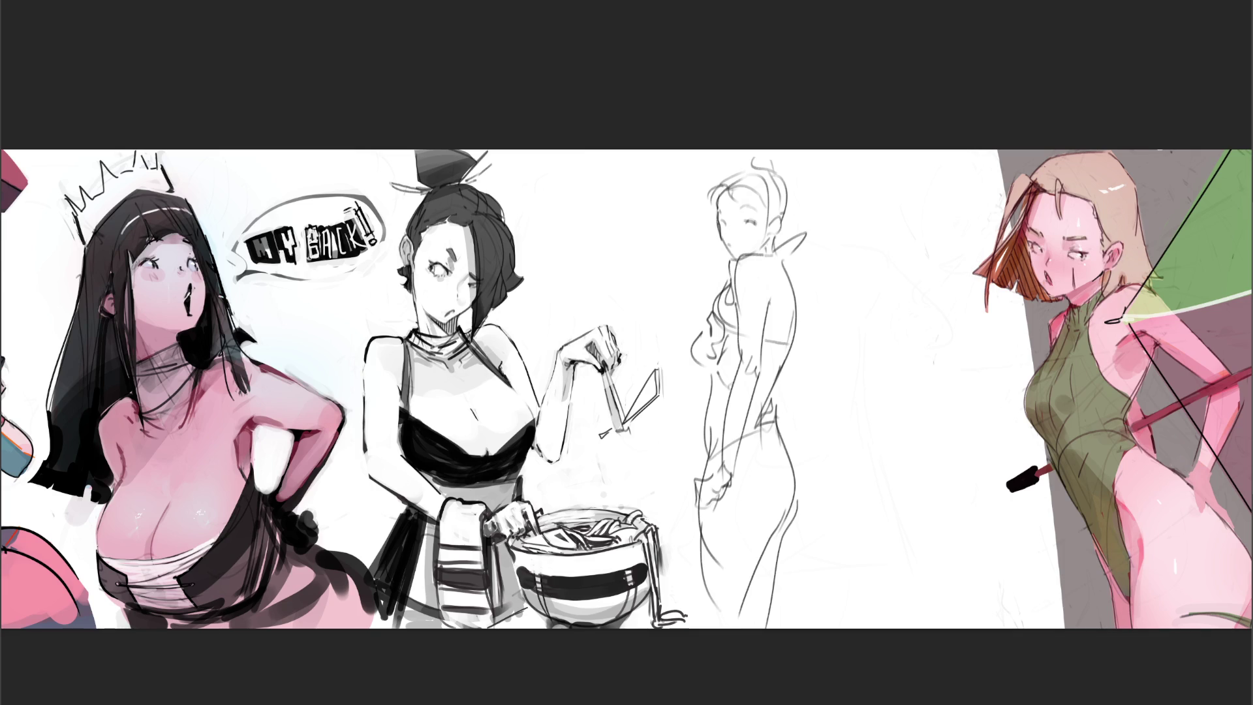
Darken the jaw and hair outline, adding a hair bun and a ribbon tie behind the head
mouse_move(723, 237)
left_mouse_down()
mouse_move(734, 260)
mouse_move(756, 221)
left_mouse_up()
mouse_move(717, 191)
left_mouse_down()
mouse_move(725, 207)
mouse_move(736, 198)
mouse_move(729, 209)
mouse_move(751, 186)
mouse_move(776, 239)
mouse_move(758, 254)
left_mouse_up()
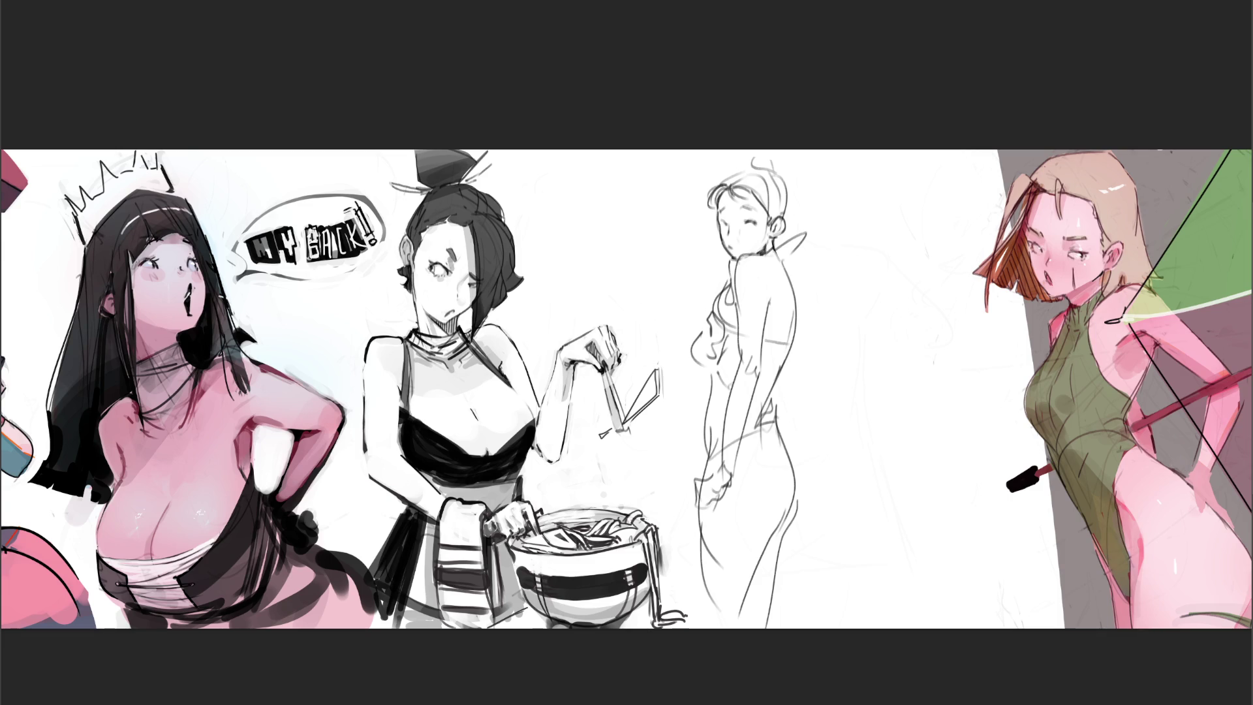
mouse_move(721, 189)
left_mouse_down()
mouse_move(750, 163)
mouse_move(790, 180)
mouse_move(783, 242)
left_mouse_up()
mouse_move(756, 164)
left_mouse_down()
mouse_move(785, 154)
mouse_move(790, 176)
left_mouse_up()
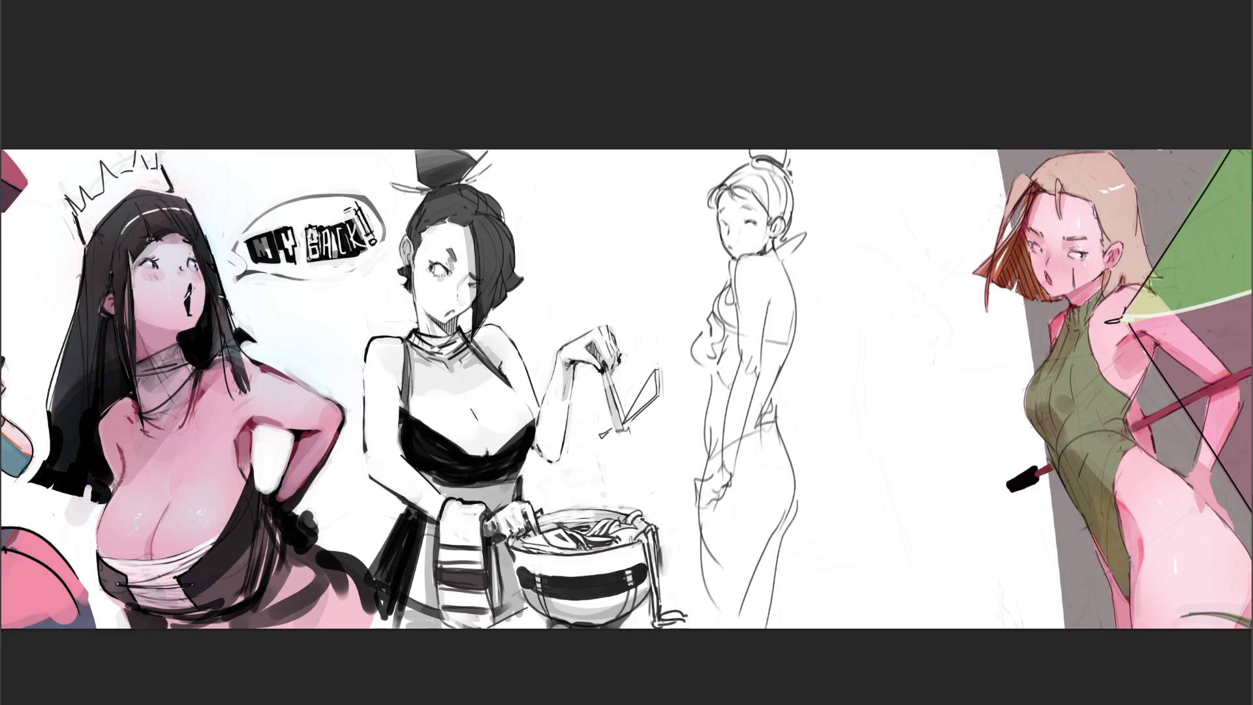
mouse_move(783, 248)
left_mouse_down()
mouse_move(814, 222)
mouse_move(780, 251)
mouse_move(826, 276)
mouse_move(740, 256)
mouse_move(738, 360)
mouse_move(716, 464)
left_mouse_up()
Redraw the hand and wrist, the line down the back and the front of the torso
mouse_move(715, 460)
left_mouse_down()
mouse_move(693, 486)
mouse_move(720, 491)
mouse_move(709, 503)
left_mouse_up()
mouse_move(703, 483)
left_mouse_down()
mouse_move(693, 492)
mouse_move(744, 423)
mouse_move(772, 306)
left_mouse_up()
mouse_move(778, 254)
left_mouse_down()
mouse_move(797, 332)
mouse_move(775, 409)
mouse_move(796, 509)
mouse_move(752, 611)
left_mouse_up()
mouse_move(733, 267)
left_mouse_down()
mouse_move(714, 307)
mouse_move(706, 439)
mouse_move(726, 627)
left_mouse_up()
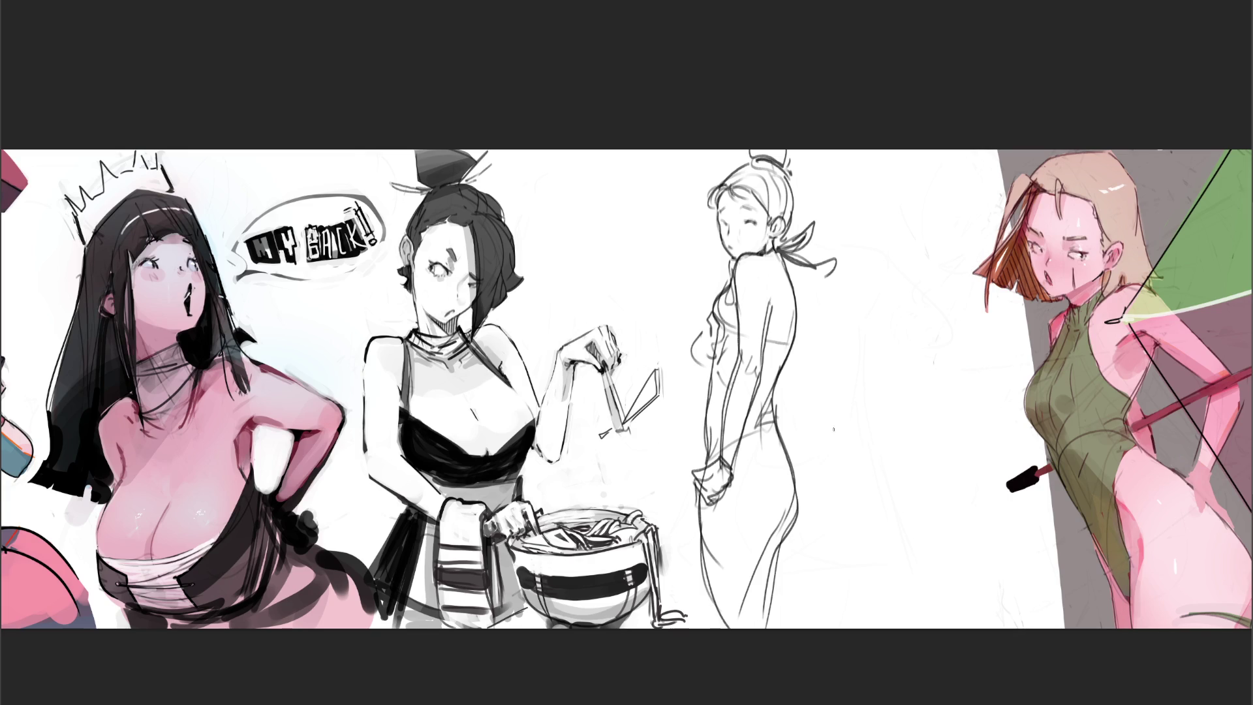
Fade the standing woman sketch to light grey and begin a new figure to its right
key("o")
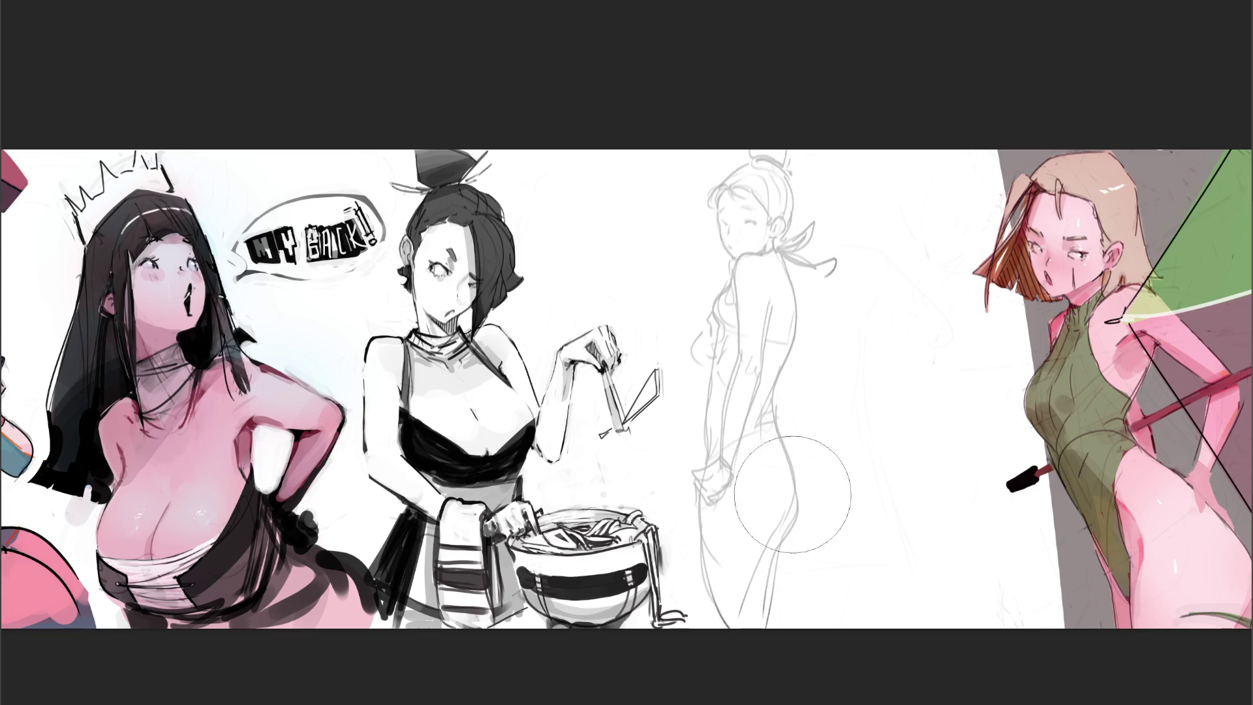
key("o")
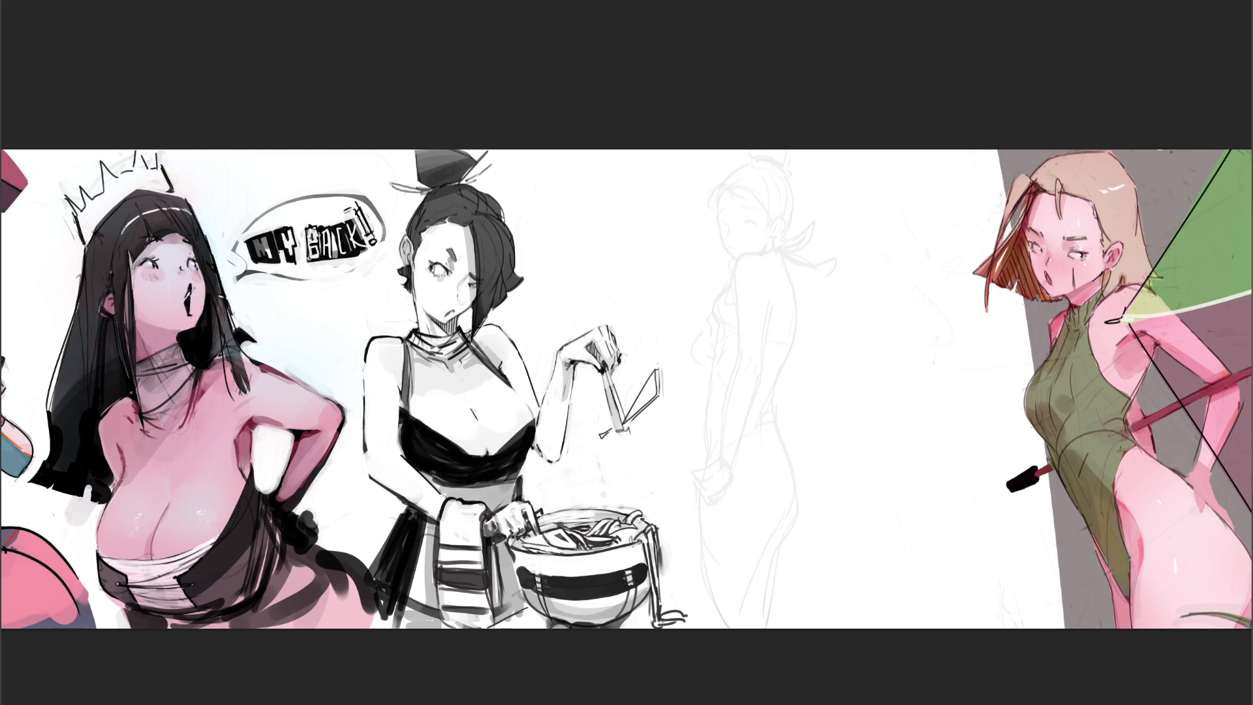
left_click_drag(863, 250, 845, 316)
mouse_move(864, 251)
left_mouse_down()
mouse_move(887, 234)
mouse_move(874, 266)
mouse_move(924, 223)
mouse_move(945, 281)
left_mouse_up()
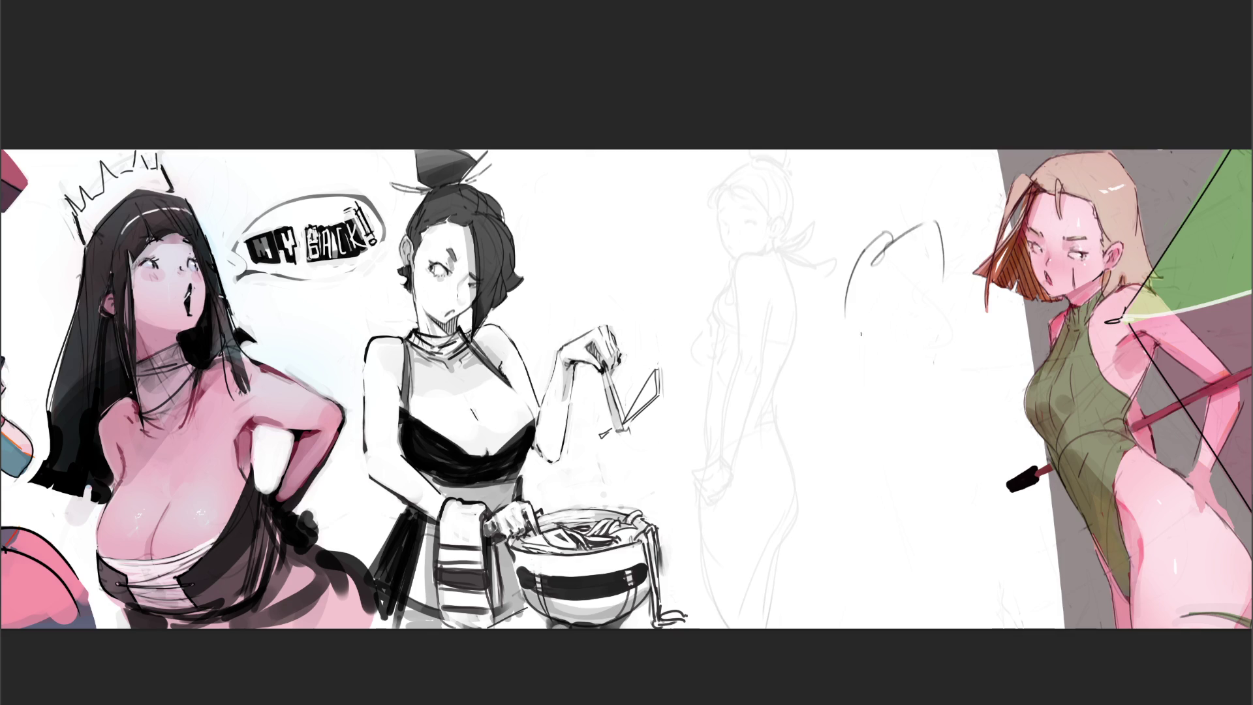
Sketch the new figure's arcing shoulder, back line, chest mark and curved arm
key("ctrl+z")
left_click_drag(921, 225, 952, 274)
left_click_drag(879, 305, 898, 318)
left_click_drag(951, 275, 961, 412)
key("ctrl+z")
left_click_drag(952, 278, 961, 403)
left_click_drag(895, 325, 932, 423)
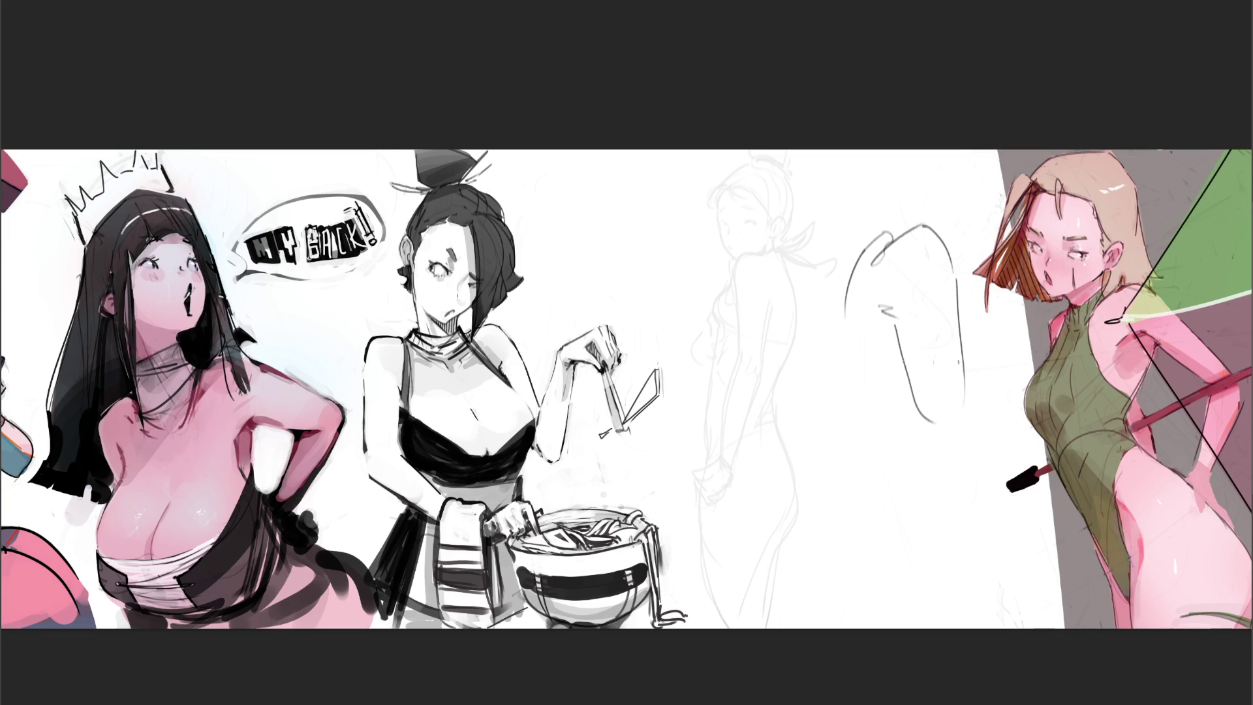
left_click_drag(887, 316, 894, 325)
Draw the figure's long left side contour and an arm curve without a tail
left_click_drag(852, 253, 861, 446)
key("ctrl+z")
left_click_drag(854, 250, 894, 521)
left_click_drag(842, 345, 924, 504)
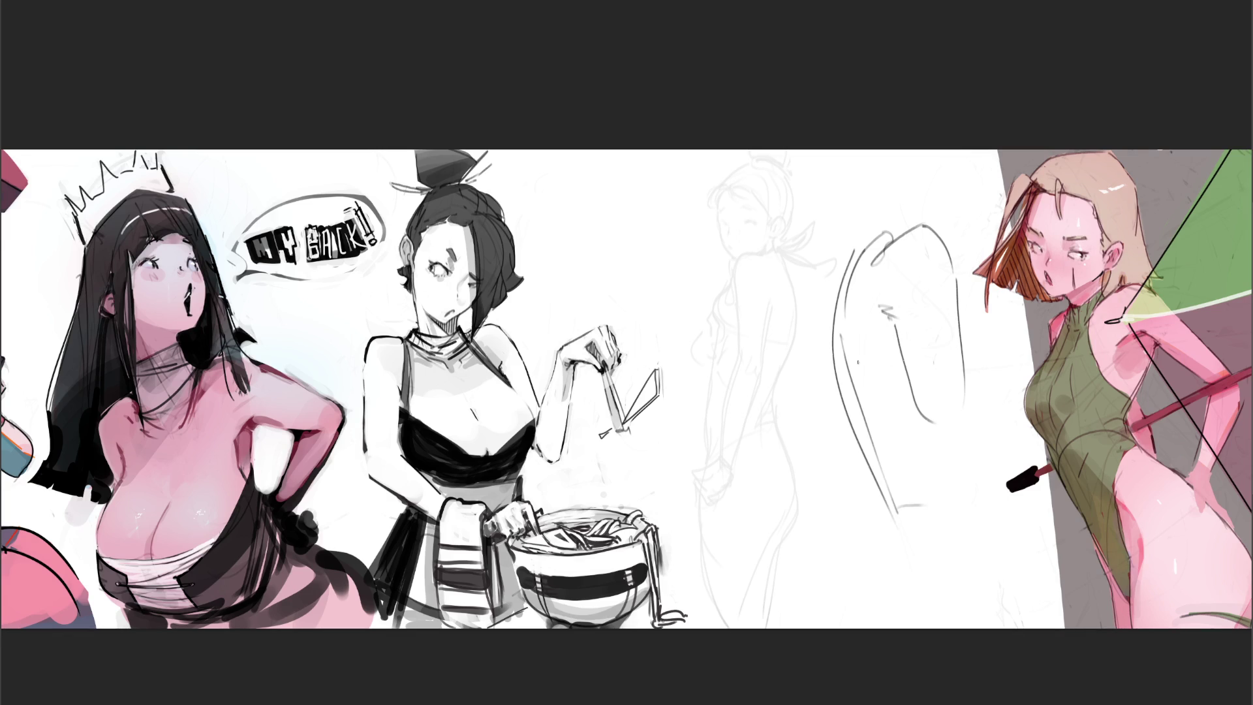
key("ctrl+z")
mouse_move(840, 368)
left_mouse_down()
mouse_move(889, 497)
mouse_move(933, 488)
left_mouse_up()
Draw the curve down the figure's right side, redoing it until it sits right
left_click_drag(957, 287, 1010, 384)
key("ctrl+z")
left_click_drag(962, 292, 1013, 398)
key("ctrl+z")
left_click_drag(964, 297, 1015, 398)
key("ctrl+z")
mouse_move(964, 297)
left_mouse_down()
mouse_move(1018, 391)
mouse_move(939, 443)
mouse_move(967, 471)
left_mouse_up()
Add the lower arm, lower legs and skirt lines, plus strokes above the shoulder and head
mouse_move(972, 393)
left_mouse_down()
mouse_move(1016, 476)
mouse_move(910, 507)
mouse_move(897, 554)
mouse_move(911, 554)
left_mouse_up()
key("ctrl+z")
key("ctrl+z")
key("ctrl+z")
mouse_move(878, 480)
left_mouse_down()
mouse_move(899, 602)
mouse_move(961, 518)
left_mouse_up()
left_click_drag(1005, 515, 976, 550)
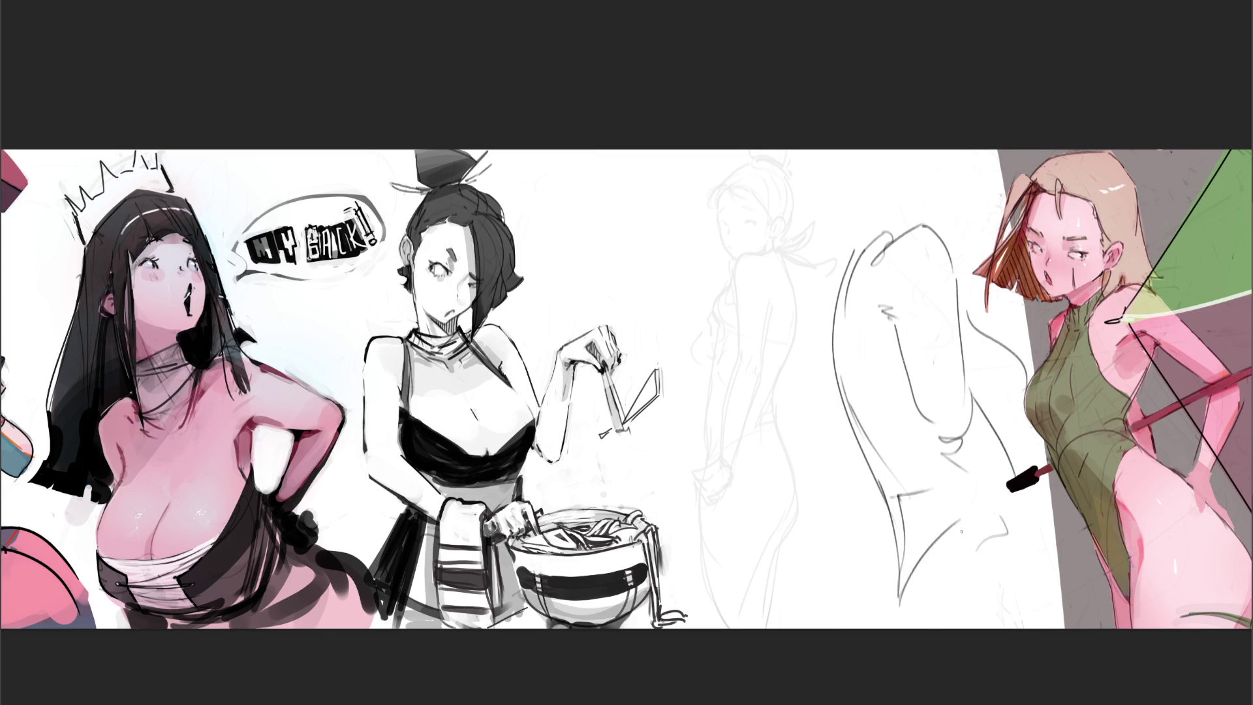
mouse_move(868, 246)
left_mouse_down()
mouse_move(854, 264)
mouse_move(912, 216)
mouse_move(874, 221)
mouse_move(895, 160)
mouse_move(919, 150)
left_mouse_up()
left_click_drag(955, 150, 965, 195)
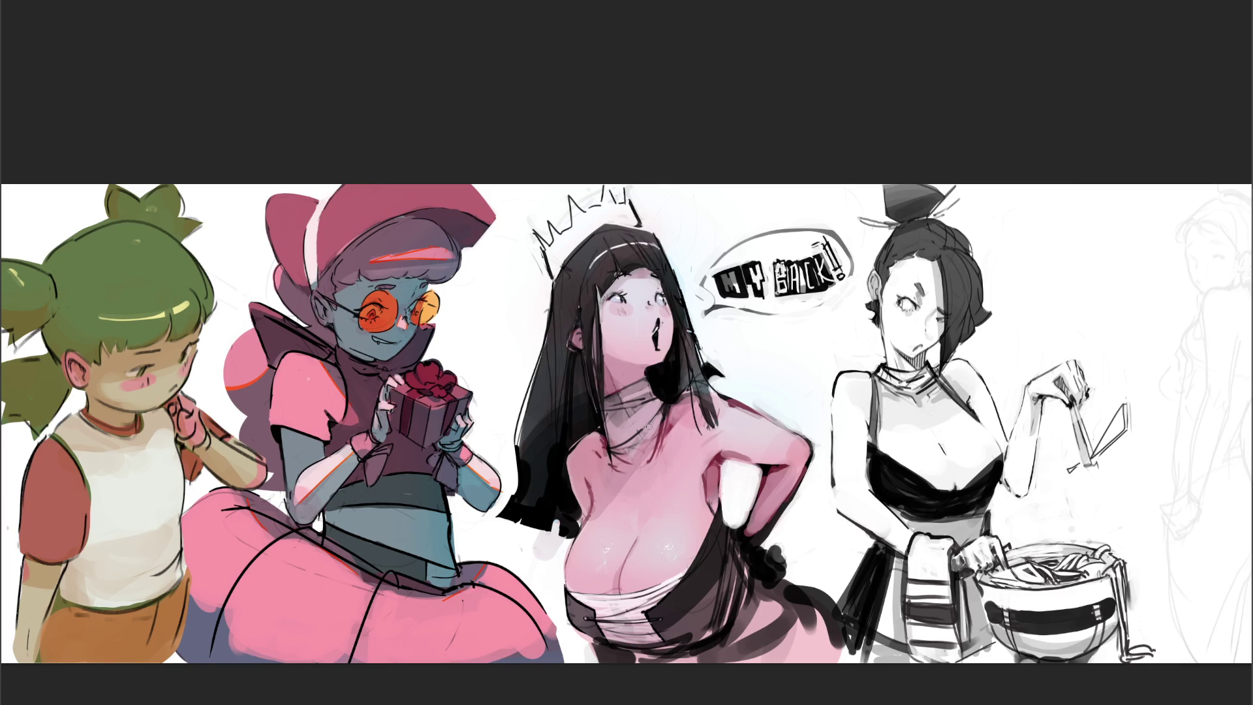
Ink a V-shaped neckline just below the topknot woman's choker
left_click_drag(649, 436, 650, 425)
mouse_move(610, 449)
left_mouse_down()
mouse_move(634, 465)
mouse_move(656, 431)
mouse_move(649, 447)
left_mouse_up()
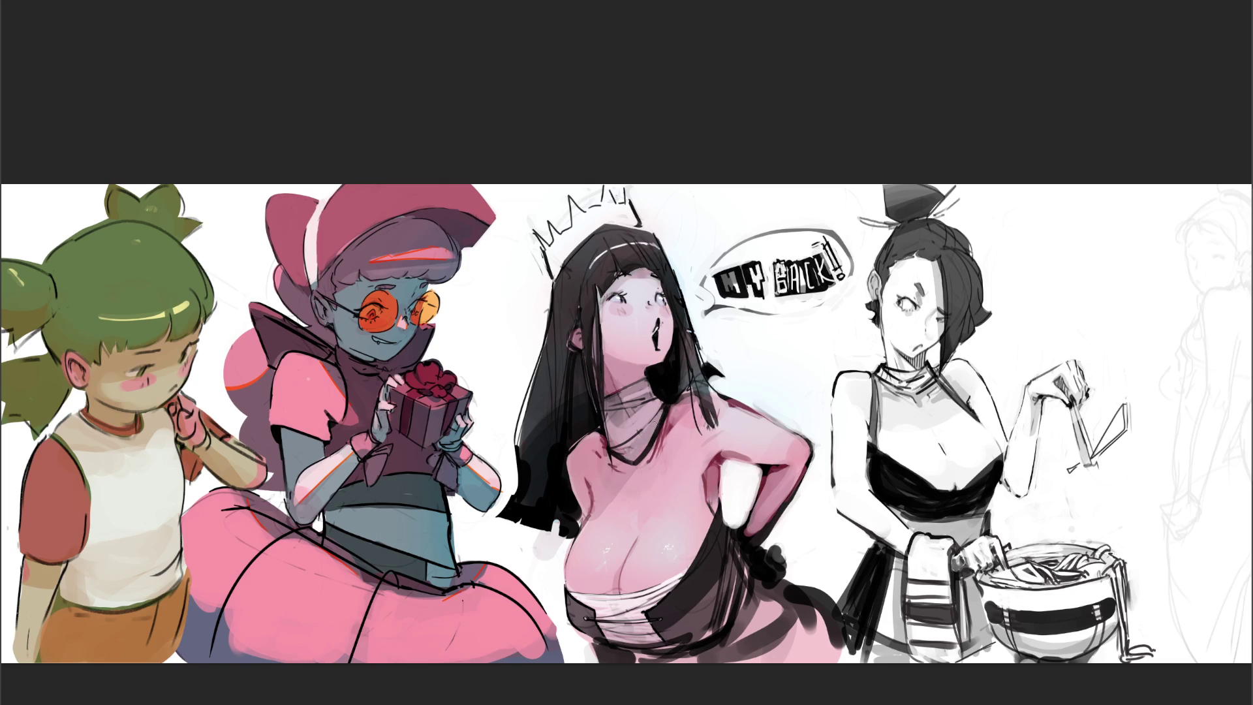
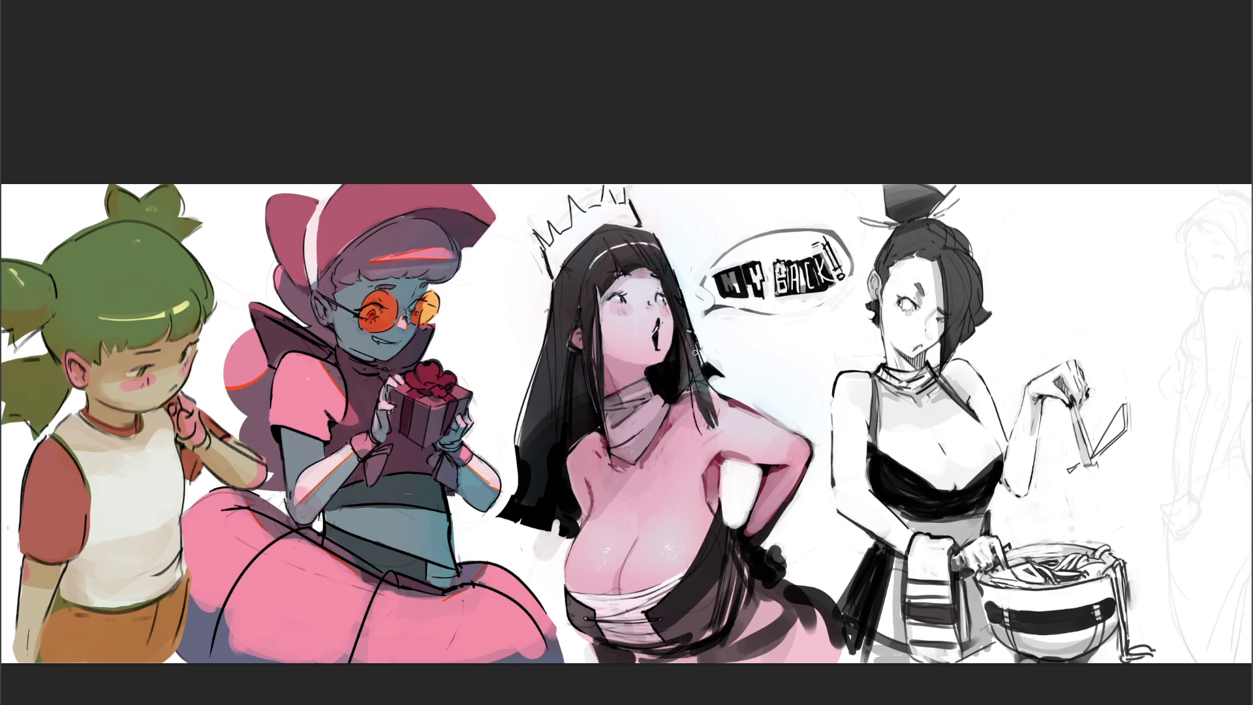
Paint thin dark hair strands over the crowned girl's neck and shoulder, and touch up her mouth
left_click_drag(693, 423, 690, 377)
left_click_drag(691, 427, 687, 362)
mouse_move(711, 424)
left_mouse_down()
mouse_move(697, 403)
mouse_move(710, 426)
left_mouse_up()
left_click_drag(573, 444, 571, 446)
left_click_drag(655, 336, 655, 350)
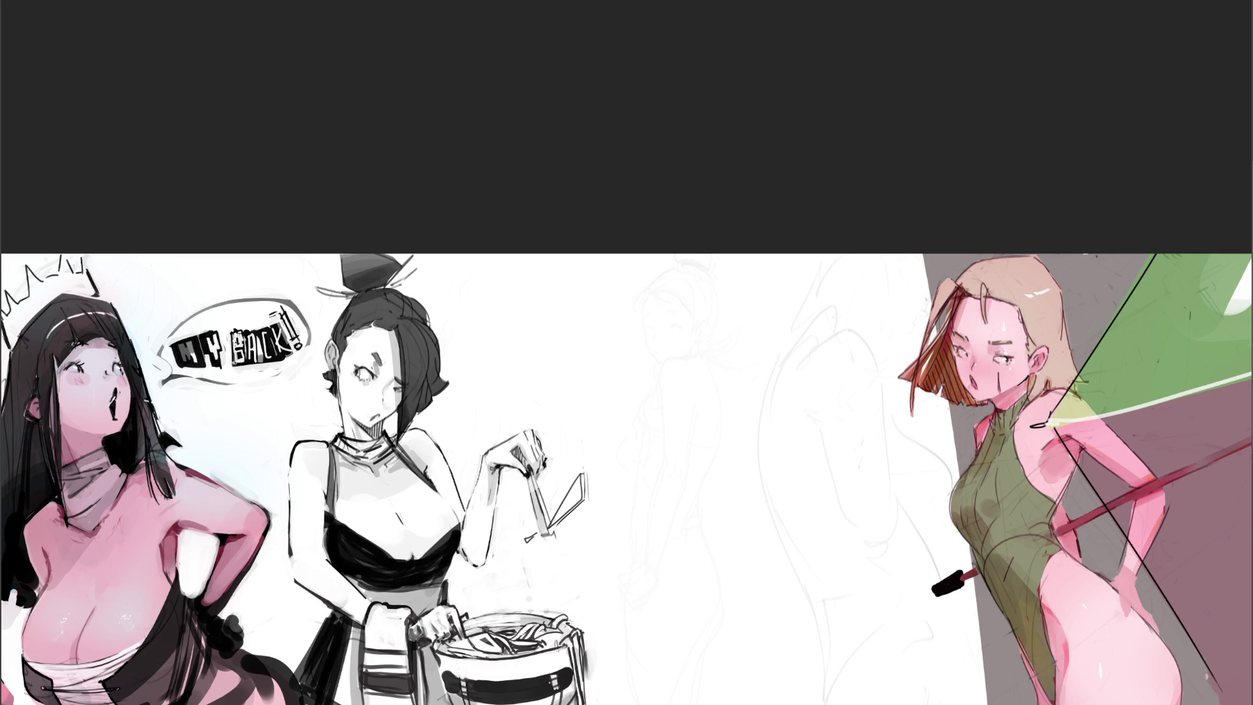
Rough in the new figure's neck, shoulders, left side and right arm contour
mouse_move(688, 313)
left_mouse_down()
mouse_move(685, 346)
mouse_move(703, 304)
mouse_move(732, 347)
mouse_move(633, 382)
left_mouse_up()
mouse_move(684, 350)
left_mouse_down()
mouse_move(654, 365)
mouse_move(621, 438)
mouse_move(635, 480)
left_mouse_up()
mouse_move(732, 345)
left_mouse_down()
mouse_move(757, 369)
mouse_move(803, 380)
left_mouse_up()
mouse_move(801, 379)
left_mouse_down()
mouse_move(804, 395)
mouse_move(812, 384)
left_mouse_up()
left_click_drag(806, 382, 816, 474)
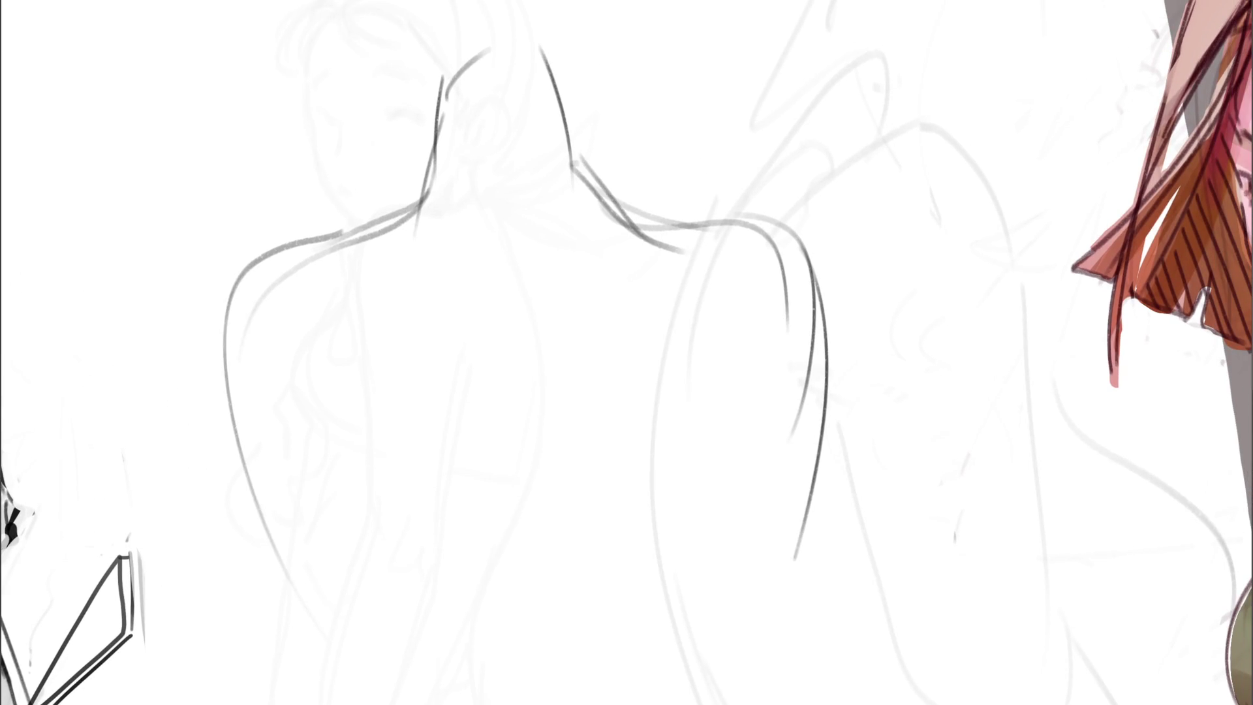
Darken the neck and shoulder lines and sketch the spine, shoulder blade and back curves
mouse_move(444, 77)
left_mouse_down()
mouse_move(421, 215)
mouse_move(504, 45)
mouse_move(582, 184)
mouse_move(620, 215)
mouse_move(738, 224)
mouse_move(783, 449)
left_mouse_up()
left_click_drag(518, 171, 520, 222)
left_click_drag(539, 449, 547, 542)
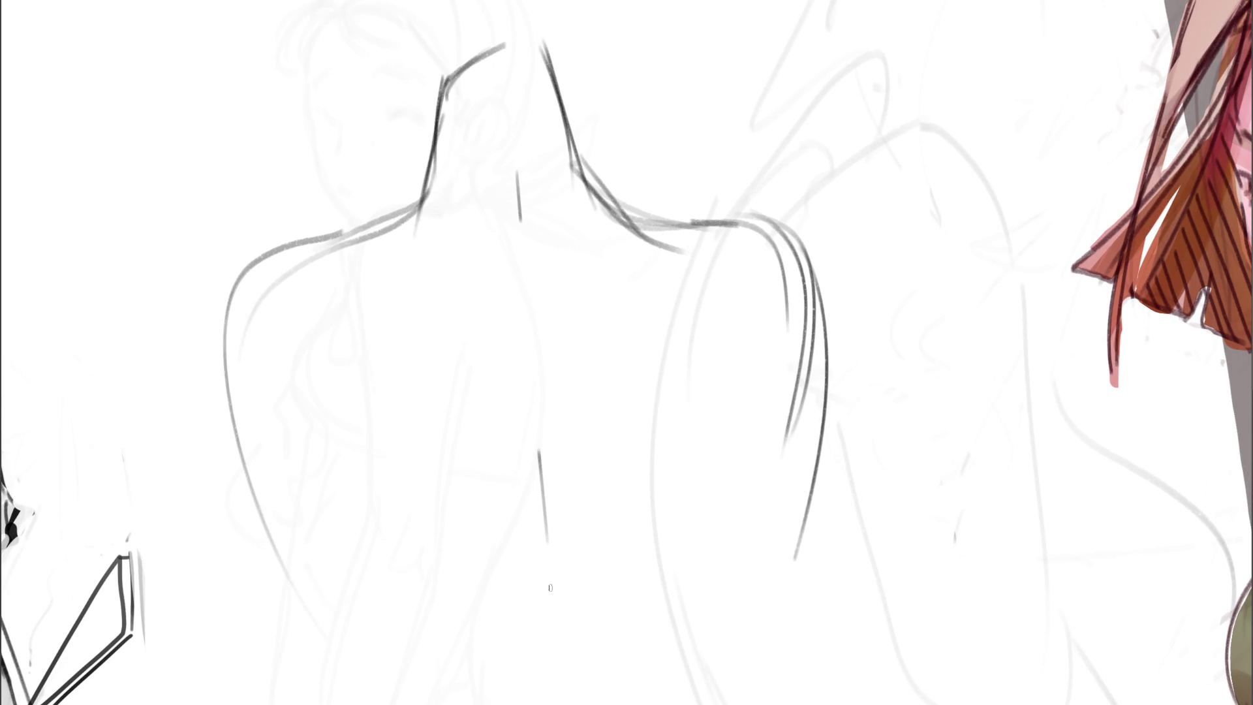
left_click_drag(423, 373, 423, 386)
left_click_drag(624, 385, 661, 499)
left_click_drag(440, 346, 449, 596)
left_click_drag(622, 411, 637, 492)
mouse_move(495, 175)
left_mouse_down()
mouse_move(457, 377)
mouse_move(512, 454)
left_mouse_up()
mouse_move(613, 319)
left_mouse_down()
mouse_move(591, 247)
mouse_move(506, 177)
left_mouse_up()
mouse_move(599, 401)
left_mouse_down()
mouse_move(546, 465)
mouse_move(487, 626)
left_mouse_up()
Sketch the lower back, waist curves and both hip curves, plus strokes along the right side
left_click_drag(574, 537, 554, 675)
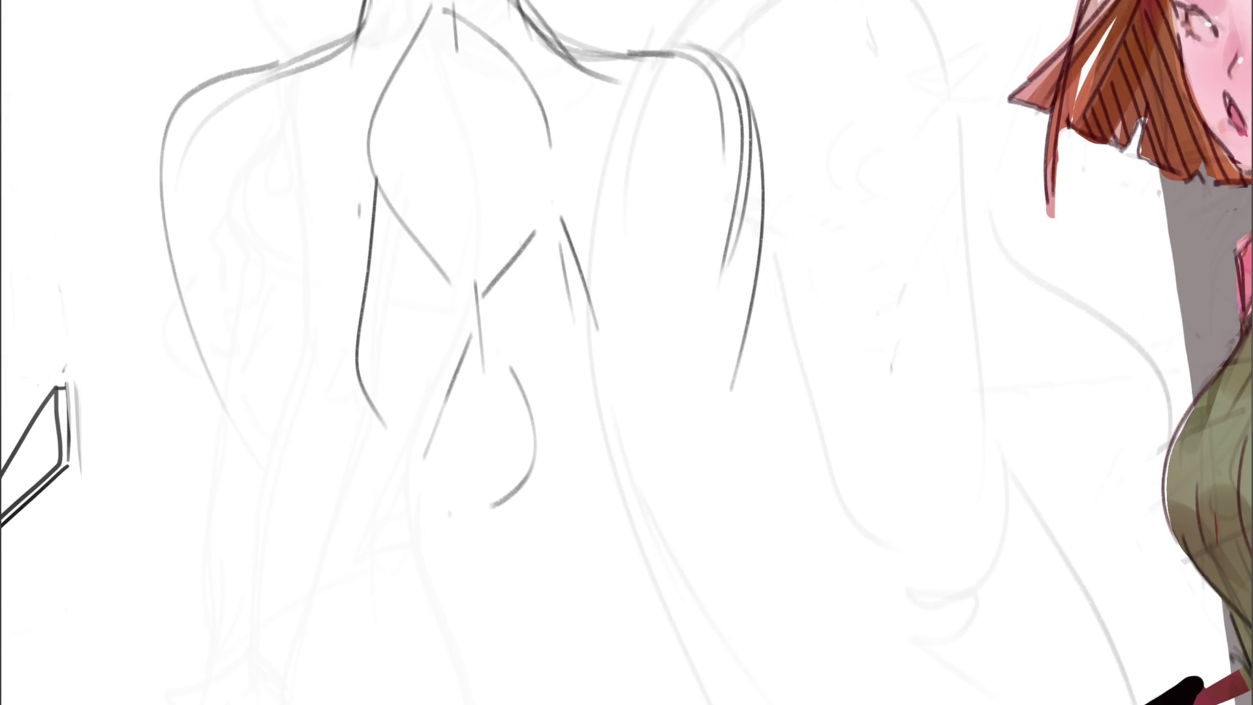
left_click_drag(472, 539, 473, 644)
mouse_move(503, 528)
left_mouse_down()
mouse_move(534, 655)
mouse_move(502, 672)
left_mouse_up()
left_click_drag(392, 587, 423, 687)
left_click_drag(585, 534, 596, 677)
mouse_move(748, 340)
left_mouse_down()
mouse_move(690, 578)
mouse_move(687, 681)
left_mouse_up()
left_click_drag(291, 457, 394, 684)
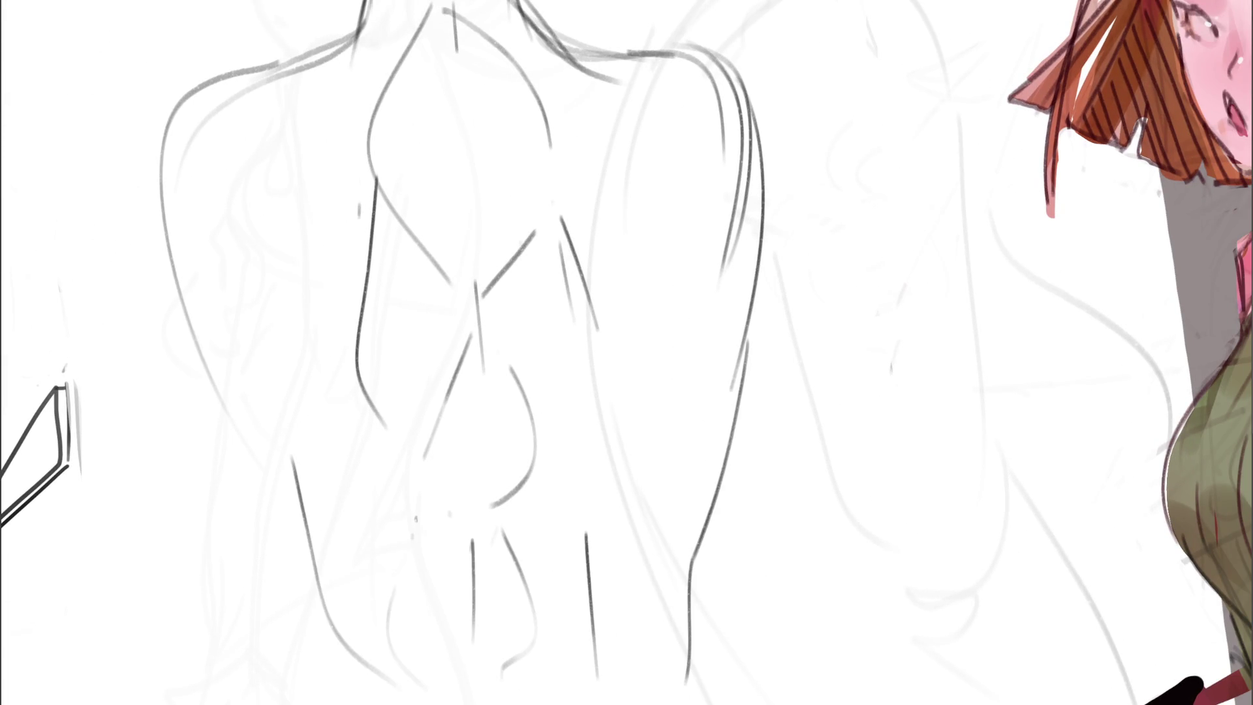
scroll(627, 353, "down", 8)
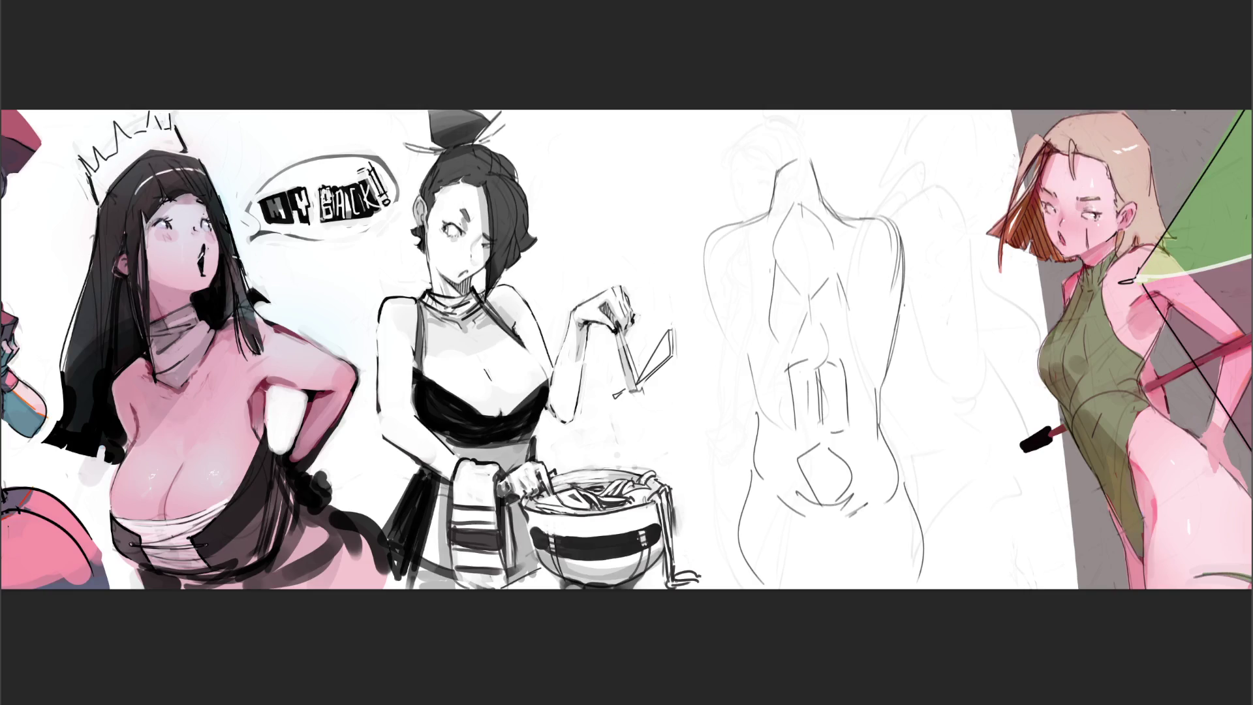
mouse_move(895, 218)
left_mouse_down()
mouse_move(926, 345)
mouse_move(904, 352)
mouse_move(899, 327)
mouse_move(893, 356)
left_mouse_up()
Fade the back sketch and pencil a new head with shoulders on both sides
left_click_drag(694, 259, 742, 380)
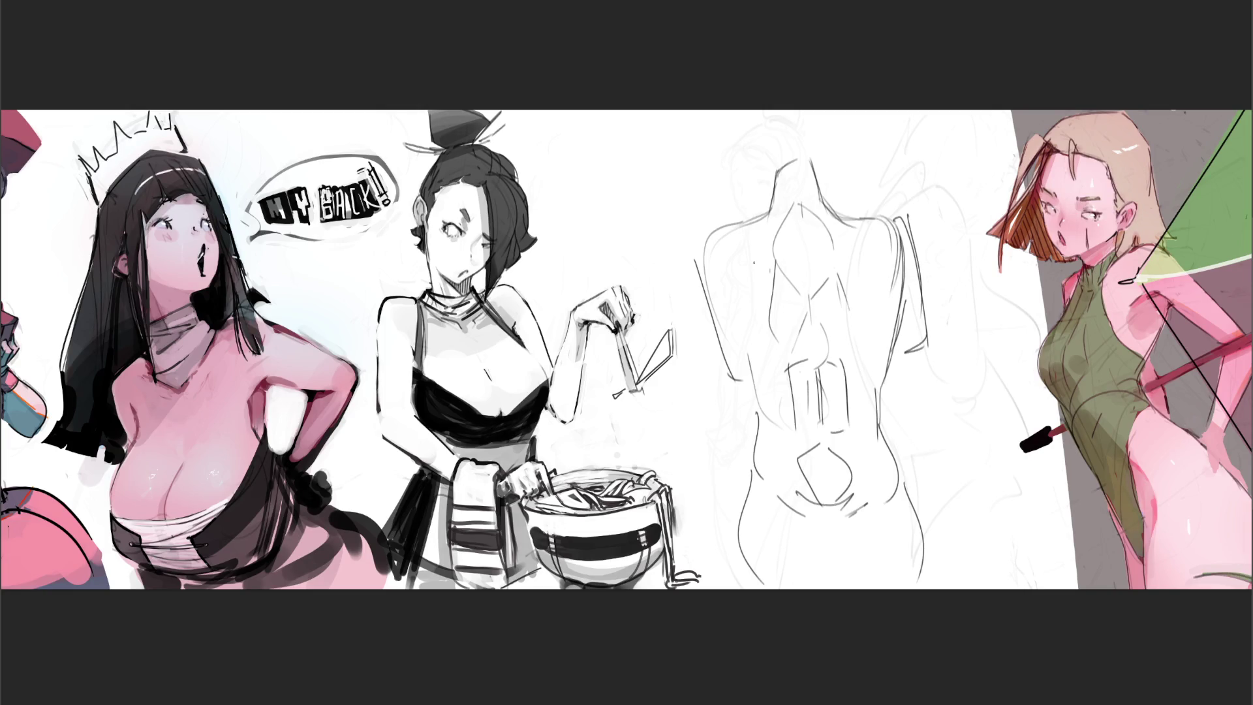
mouse_move(704, 196)
left_mouse_down()
mouse_move(771, 323)
mouse_move(817, 161)
mouse_move(926, 526)
mouse_move(769, 372)
mouse_move(791, 648)
mouse_move(685, 168)
mouse_move(910, 265)
left_mouse_up()
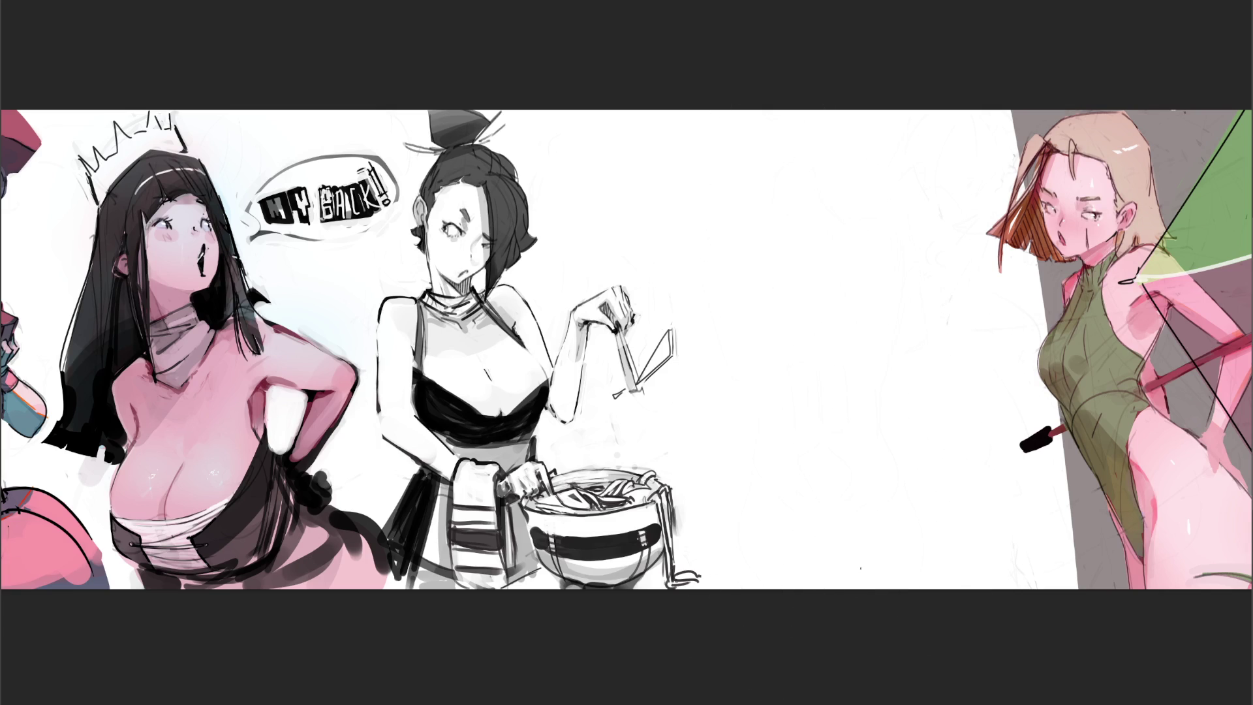
mouse_move(749, 186)
left_mouse_down()
mouse_move(772, 152)
mouse_move(799, 185)
mouse_move(758, 244)
left_mouse_up()
left_click_drag(802, 199, 781, 247)
mouse_move(744, 191)
left_mouse_down()
mouse_move(716, 208)
mouse_move(738, 266)
left_mouse_up()
left_click_drag(813, 192, 841, 320)
left_click_drag(855, 255, 820, 325)
left_click_drag(742, 191, 701, 260)
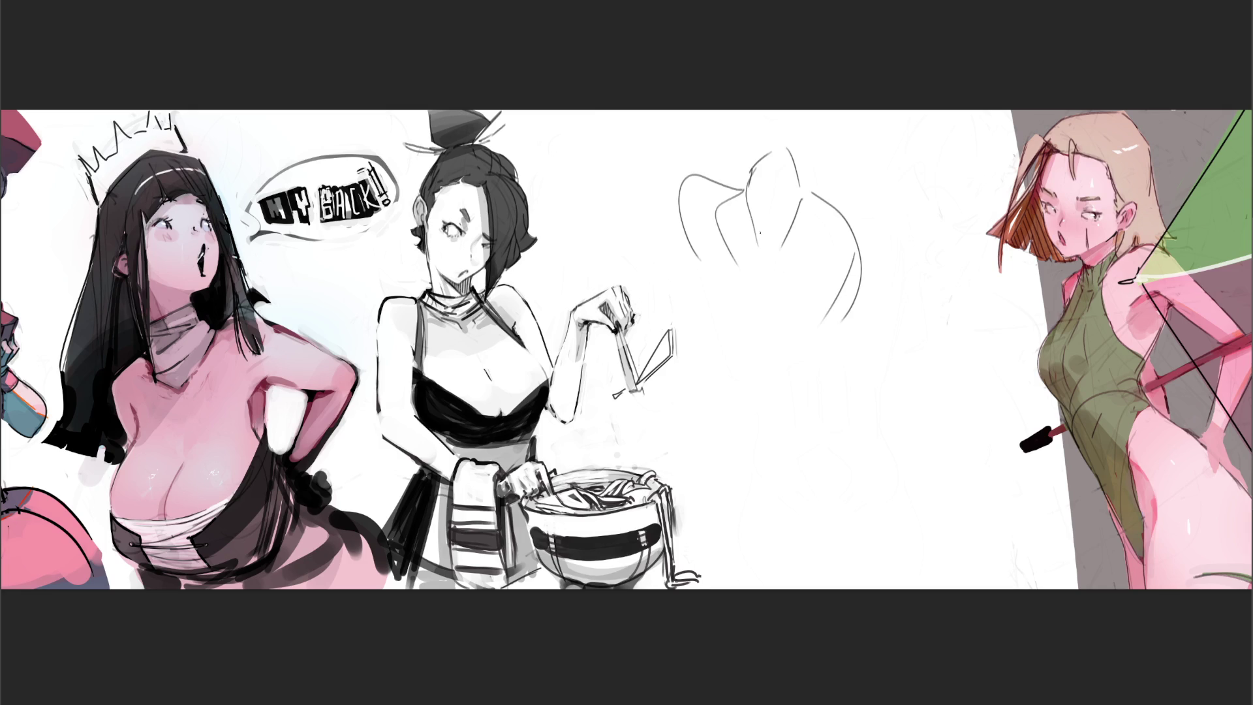
left_click_drag(837, 203, 885, 387)
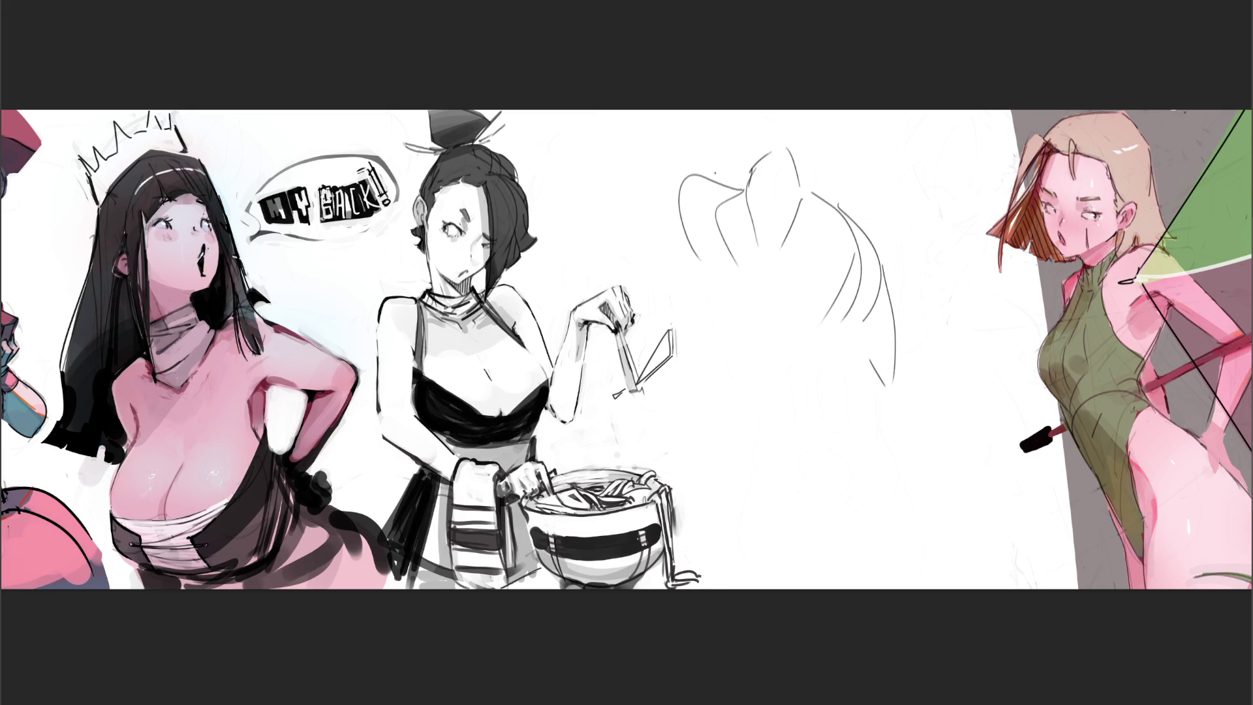
Add upper-left strokes and sketch the torso's centre line and side contours
left_click_drag(708, 172, 659, 198)
left_click_drag(652, 110, 655, 149)
mouse_move(683, 111)
left_mouse_down()
mouse_move(706, 168)
mouse_move(701, 152)
mouse_move(701, 273)
mouse_move(726, 308)
left_mouse_up()
mouse_move(735, 225)
left_mouse_down()
mouse_move(729, 278)
mouse_move(821, 326)
left_mouse_up()
left_click_drag(763, 262, 782, 436)
left_click_drag(711, 294, 786, 447)
left_click_drag(727, 333, 787, 446)
left_click_drag(851, 397, 831, 450)
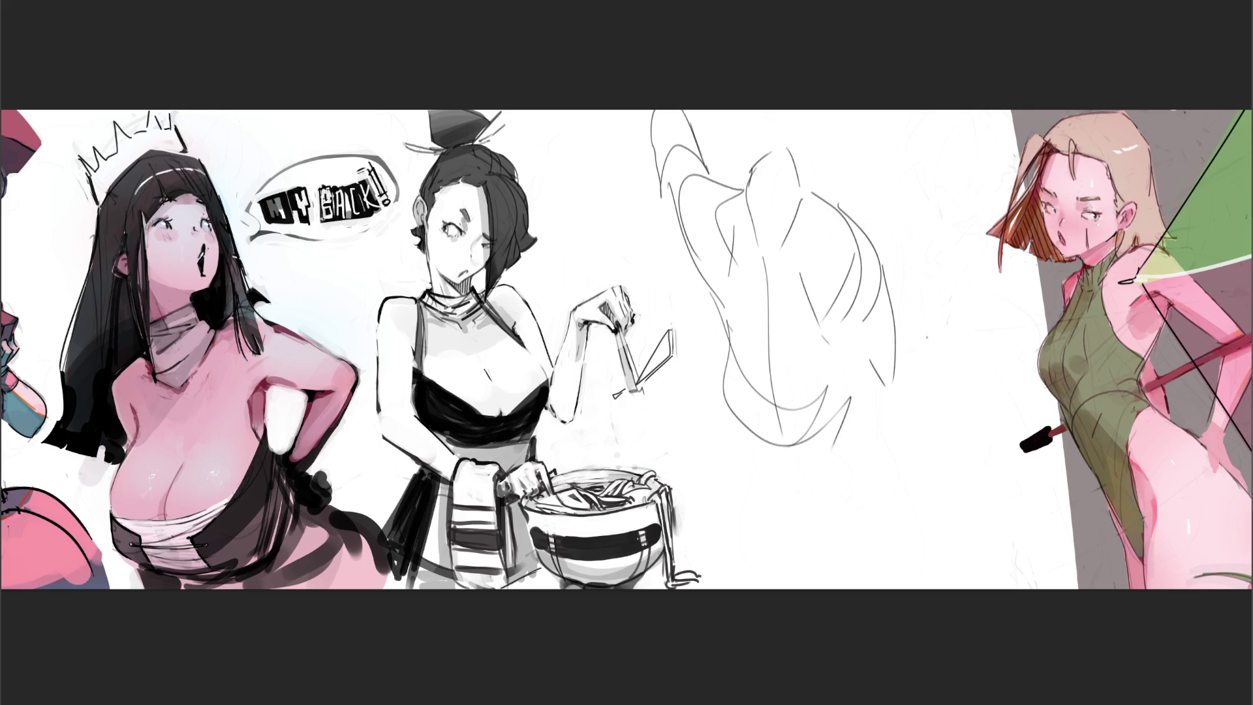
left_click_drag(861, 377, 831, 508)
Extend the body contours downward with lower-body curves and long vertical lines
mouse_move(750, 443)
left_mouse_down()
mouse_move(791, 467)
mouse_move(759, 496)
left_mouse_up()
mouse_move(721, 394)
left_mouse_down()
mouse_move(708, 435)
mouse_move(748, 550)
left_mouse_up()
left_click_drag(748, 550, 763, 484)
left_click_drag(831, 458, 762, 494)
left_click_drag(857, 388, 813, 566)
left_click_drag(863, 423, 870, 576)
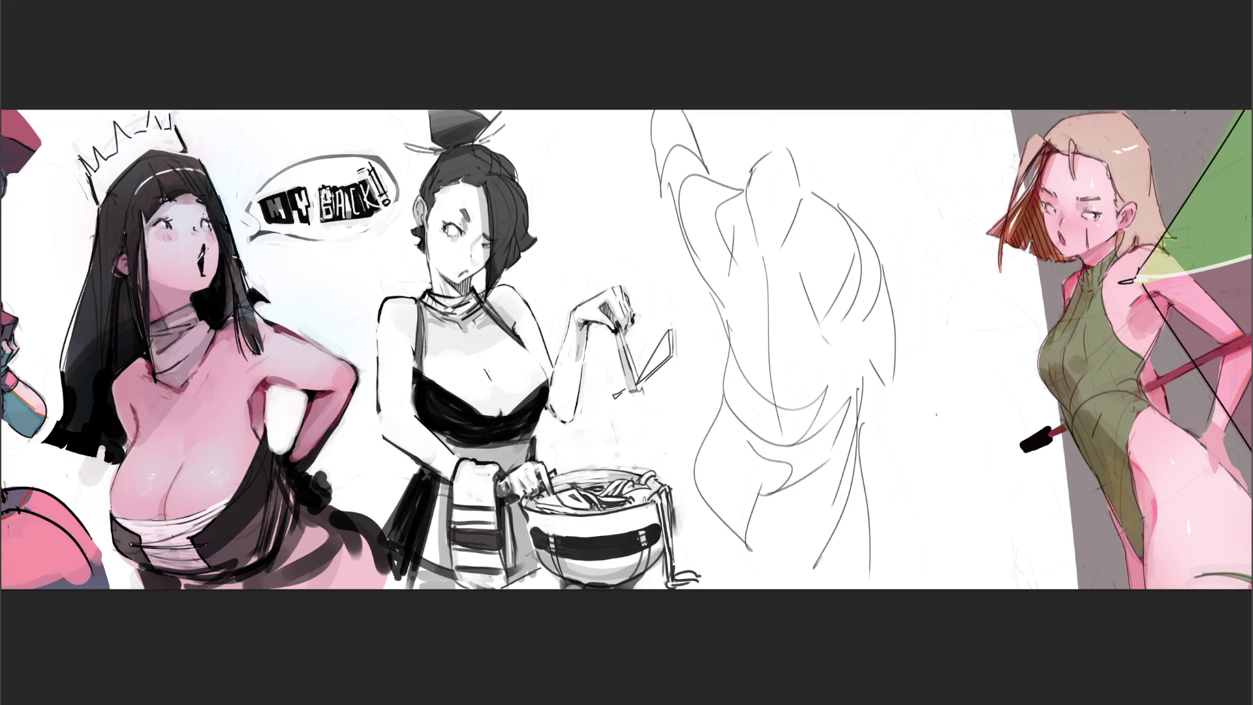
Lighten the new sketch with the eraser, then clear the whole layer
key("e")
mouse_move(652, 215)
left_mouse_down()
mouse_move(637, 61)
mouse_move(848, 392)
mouse_move(828, 447)
mouse_move(875, 372)
mouse_move(836, 574)
mouse_move(746, 372)
left_mouse_up()
key("ctrl+a")
key("Delete")
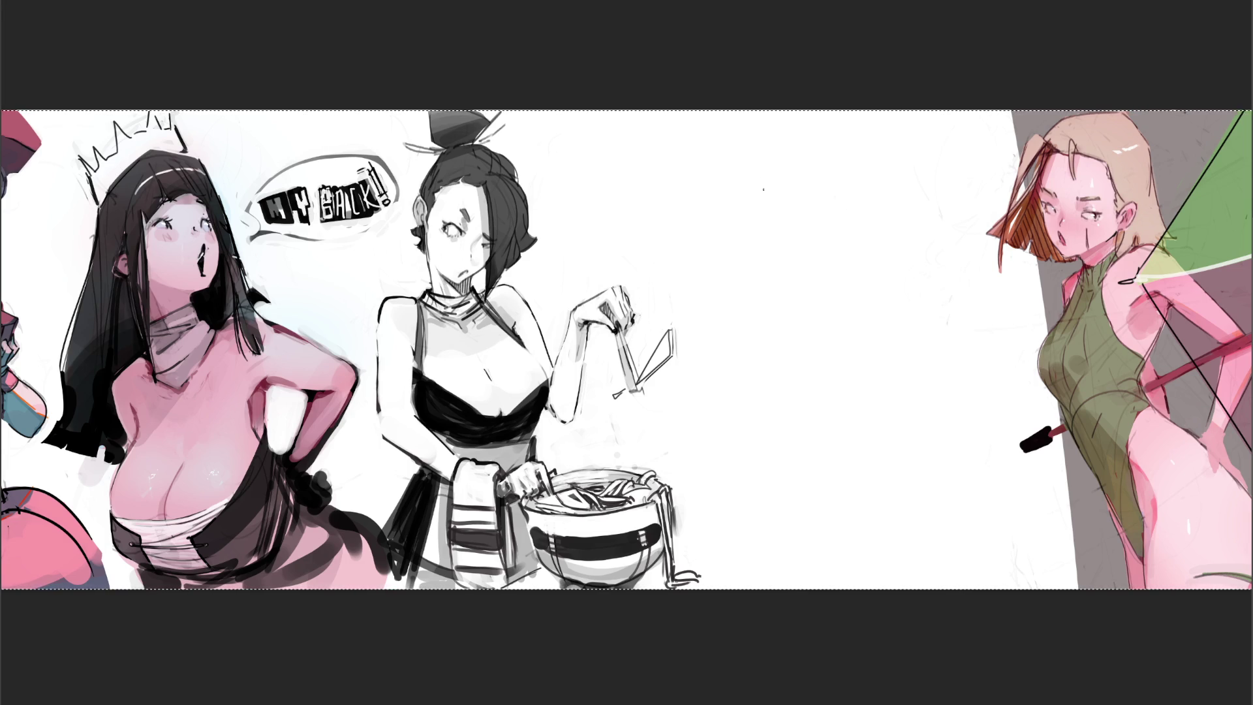
Sketch a new head with jaw and contours, plus the torso's left, central and right lines
mouse_move(738, 201)
left_mouse_down()
mouse_move(753, 158)
mouse_move(816, 171)
mouse_move(758, 160)
mouse_move(807, 170)
mouse_move(741, 196)
mouse_move(783, 189)
mouse_move(742, 222)
mouse_move(759, 241)
left_mouse_up()
mouse_move(777, 196)
left_mouse_down()
mouse_move(808, 204)
mouse_move(847, 250)
left_mouse_up()
left_click_drag(807, 274, 780, 275)
left_click_drag(735, 210, 723, 284)
left_click_drag(751, 229, 770, 337)
mouse_move(718, 233)
left_mouse_down()
mouse_move(757, 345)
mouse_move(787, 383)
left_mouse_up()
left_click_drag(798, 308, 795, 413)
mouse_move(848, 214)
left_mouse_down()
mouse_move(865, 264)
mouse_move(852, 301)
left_mouse_up()
Sketch a flared skirt with its hem and side contours, and a leg below it
mouse_move(736, 291)
left_mouse_down()
mouse_move(789, 377)
mouse_move(819, 346)
mouse_move(757, 443)
left_mouse_up()
mouse_move(753, 362)
left_mouse_down()
mouse_move(705, 486)
mouse_move(728, 493)
left_mouse_up()
left_click_drag(736, 428, 810, 404)
mouse_move(748, 501)
left_mouse_down()
mouse_move(789, 499)
mouse_move(862, 464)
left_mouse_up()
left_click_drag(836, 375, 880, 457)
left_click_drag(791, 501, 883, 474)
left_click_drag(841, 374, 889, 478)
mouse_move(960, 418)
left_mouse_down()
mouse_move(890, 563)
mouse_move(864, 578)
mouse_move(900, 572)
left_mouse_up()
mouse_move(750, 493)
left_mouse_down()
mouse_move(828, 501)
mouse_move(857, 454)
mouse_move(916, 459)
left_mouse_up()
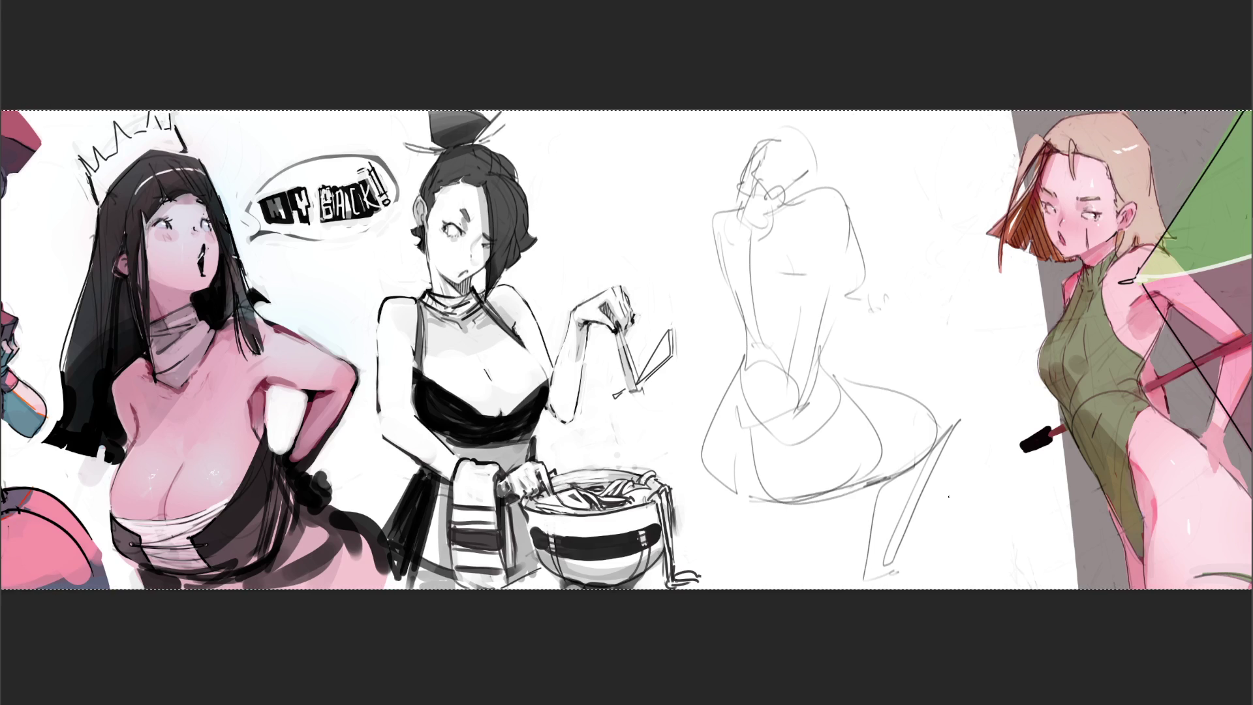
Rework the head, torso and right side, add a diagonal guide line, then lighten the sketch
mouse_move(810, 160)
left_mouse_down()
mouse_move(830, 180)
mouse_move(797, 192)
mouse_move(867, 194)
left_mouse_up()
mouse_move(757, 175)
left_mouse_down()
mouse_move(786, 255)
mouse_move(785, 360)
left_mouse_up()
mouse_move(734, 218)
left_mouse_down()
mouse_move(744, 314)
mouse_move(721, 383)
left_mouse_up()
left_click_drag(808, 361, 830, 395)
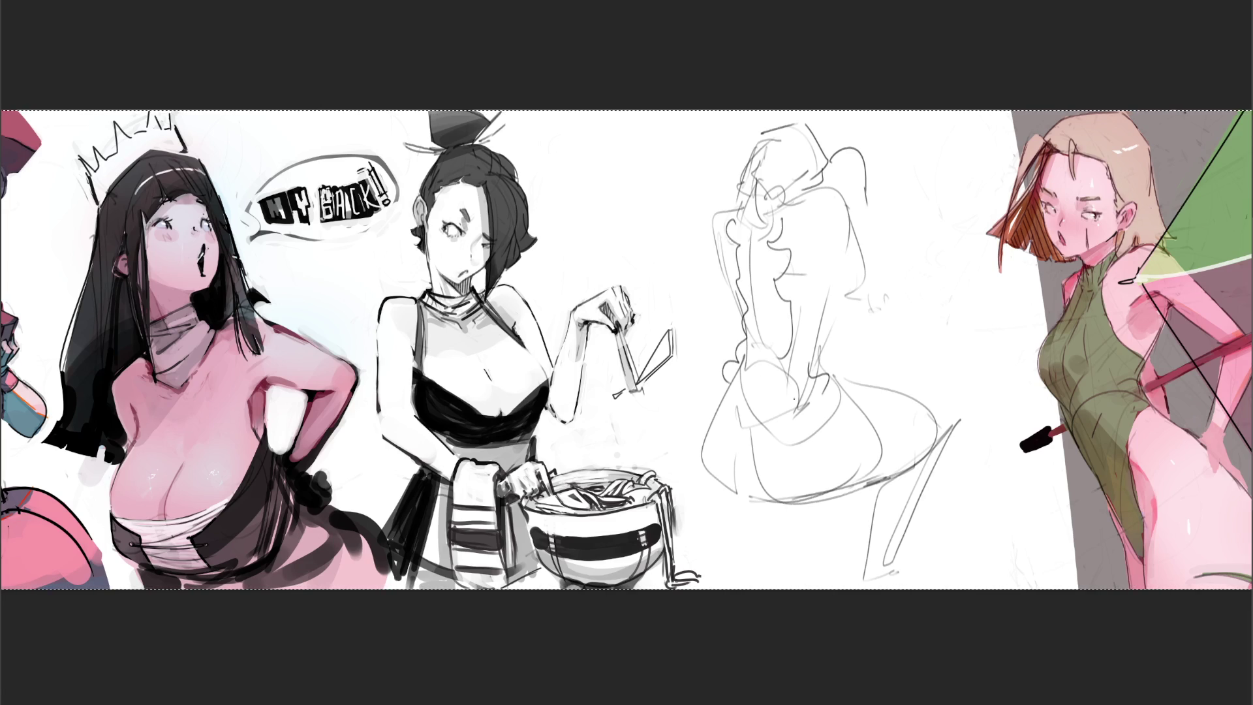
left_click_drag(832, 240, 817, 292)
mouse_move(842, 189)
left_mouse_down()
mouse_move(868, 320)
mouse_move(879, 306)
left_mouse_up()
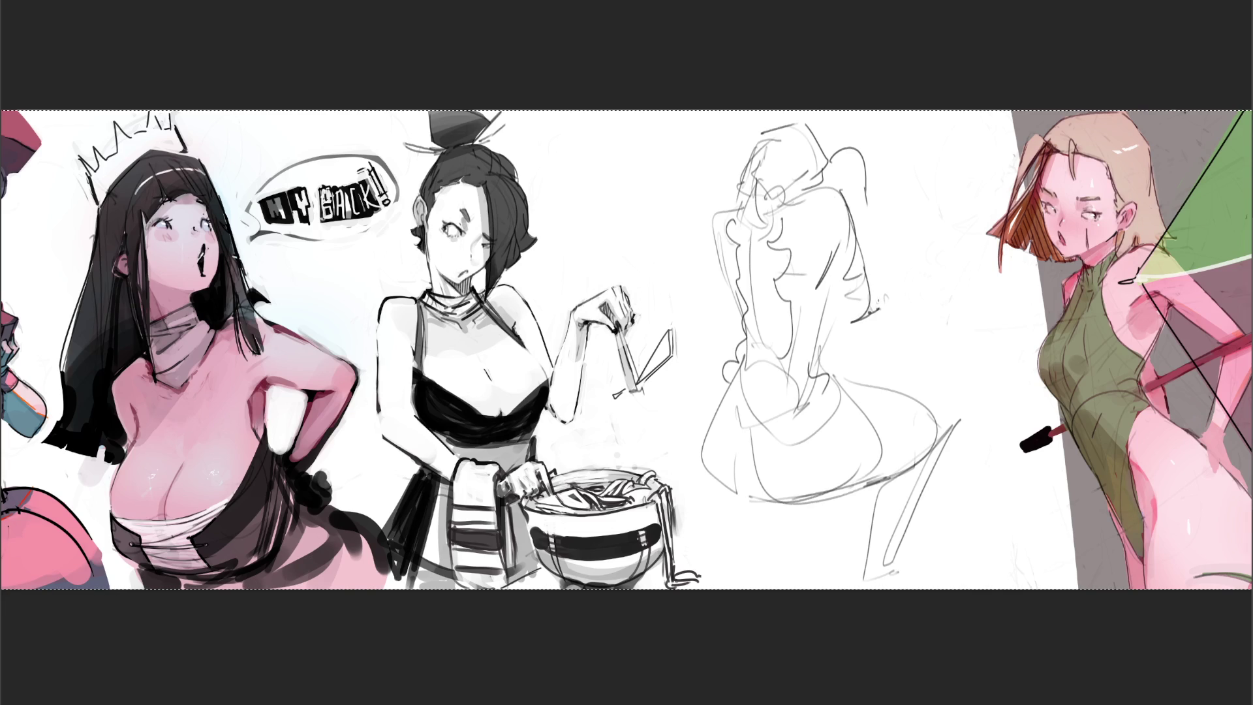
mouse_move(882, 221)
left_mouse_down()
mouse_move(874, 304)
mouse_move(879, 218)
left_mouse_up()
mouse_move(878, 230)
left_mouse_down()
mouse_move(871, 301)
mouse_move(874, 217)
left_mouse_up()
left_click_drag(874, 170, 876, 254)
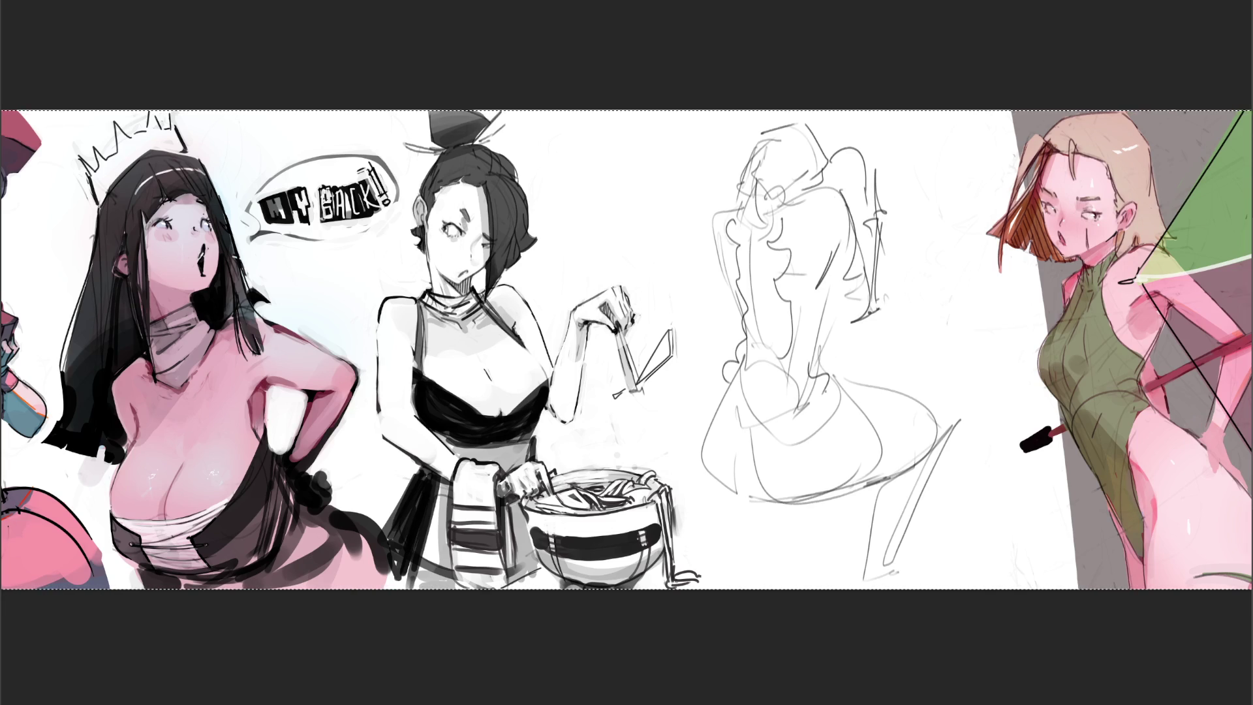
mouse_move(713, 210)
left_mouse_down()
mouse_move(832, 329)
mouse_move(939, 410)
left_mouse_up()
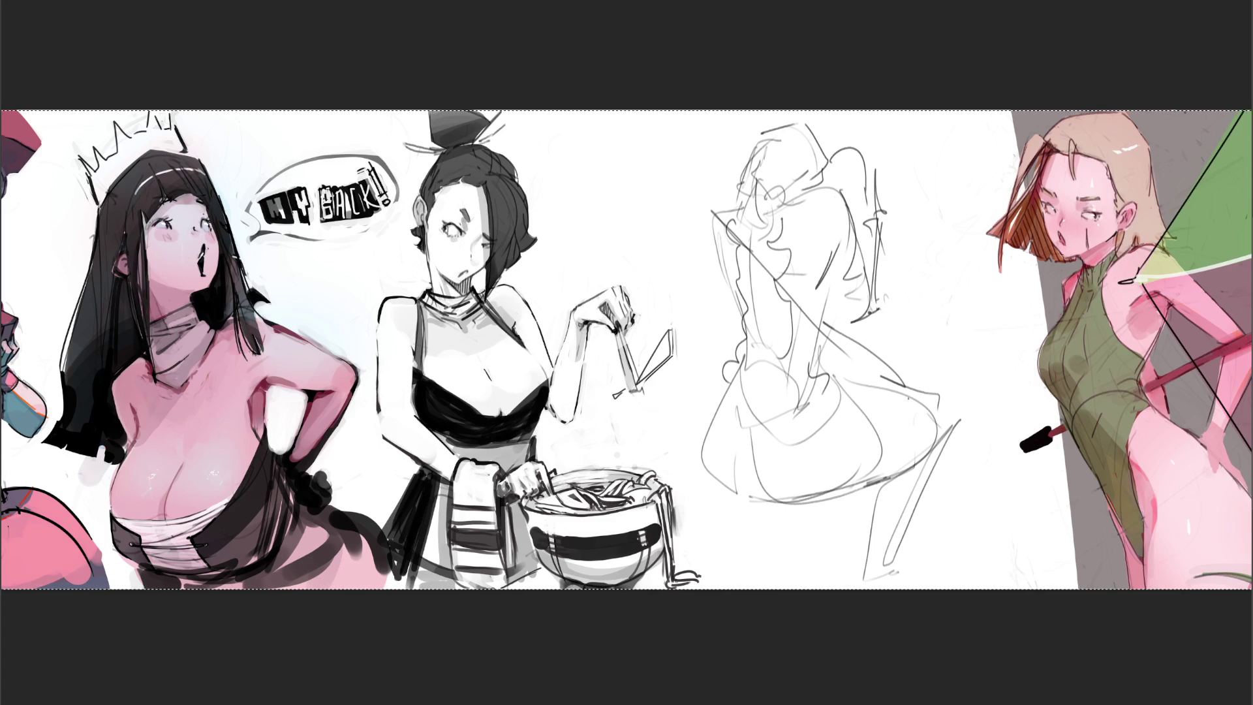
mouse_move(814, 307)
left_mouse_down()
mouse_move(727, 84)
mouse_move(992, 517)
mouse_move(713, 168)
left_mouse_up()
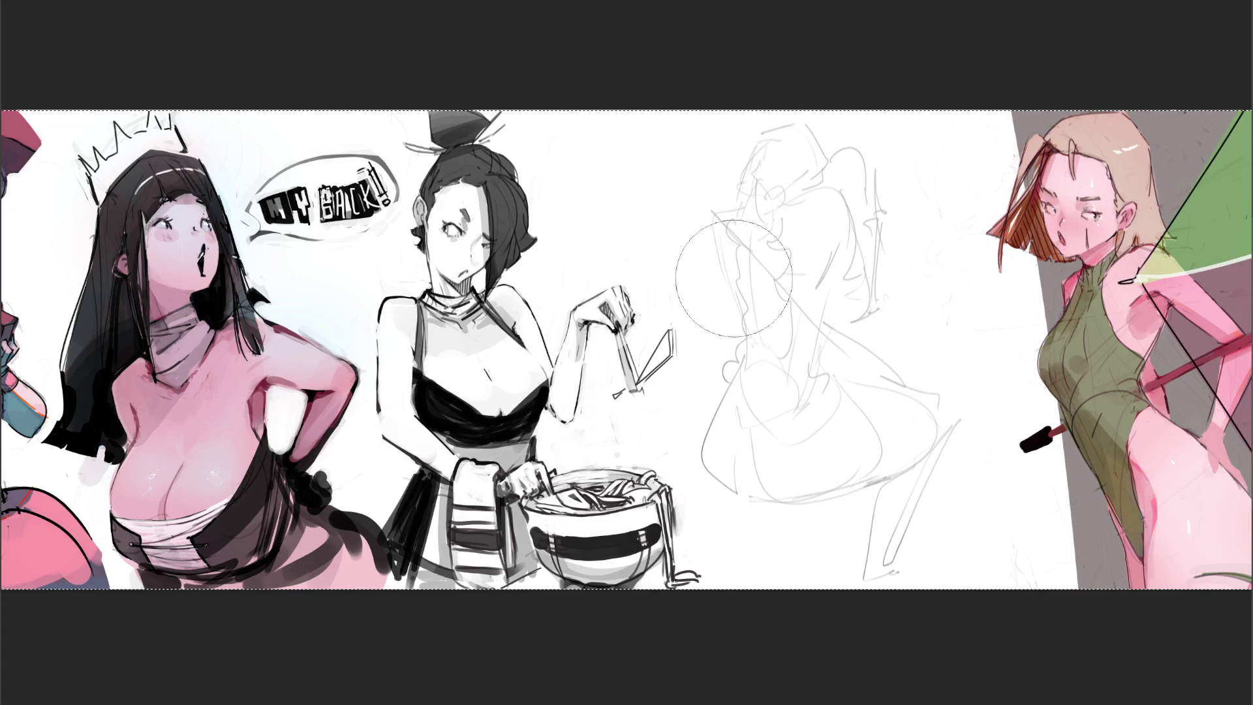
Lighten the lower sketch and draw the head top, chin, face details, eye and back curve
mouse_move(882, 395)
left_mouse_down()
mouse_move(901, 496)
mouse_move(959, 483)
left_mouse_up()
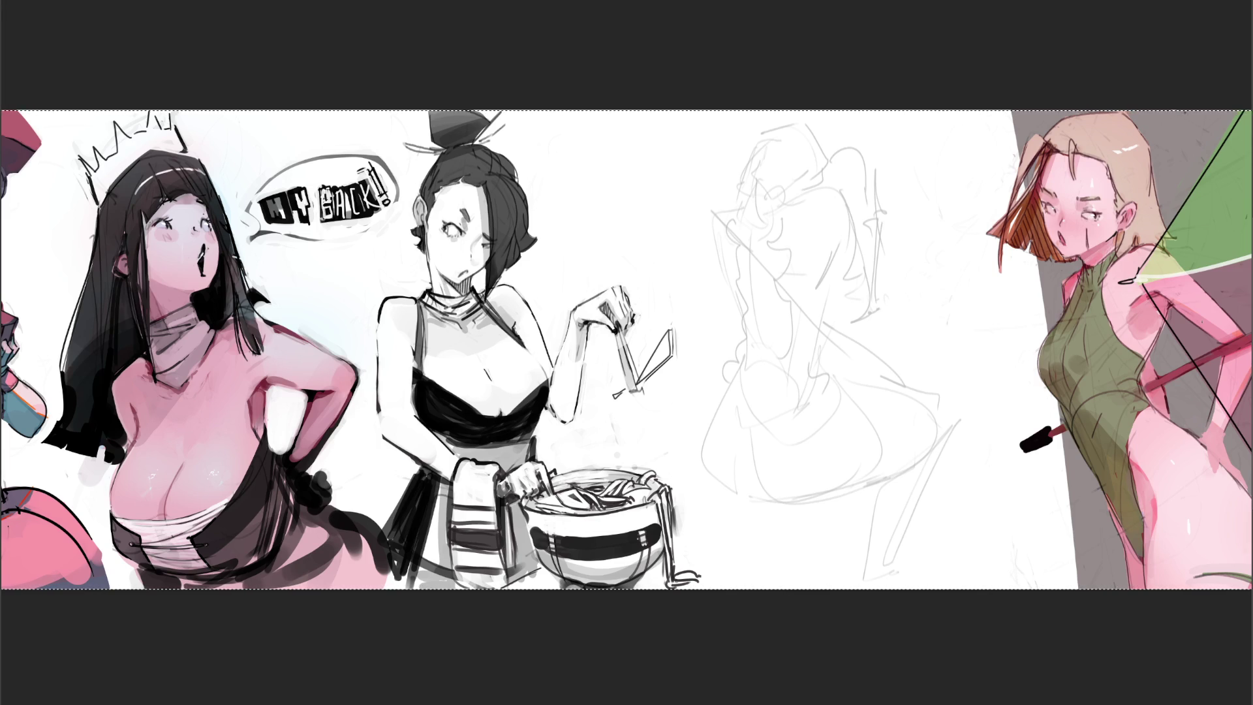
mouse_move(741, 175)
left_mouse_down()
mouse_move(733, 186)
mouse_move(744, 195)
mouse_move(786, 180)
mouse_move(765, 193)
mouse_move(740, 177)
left_mouse_up()
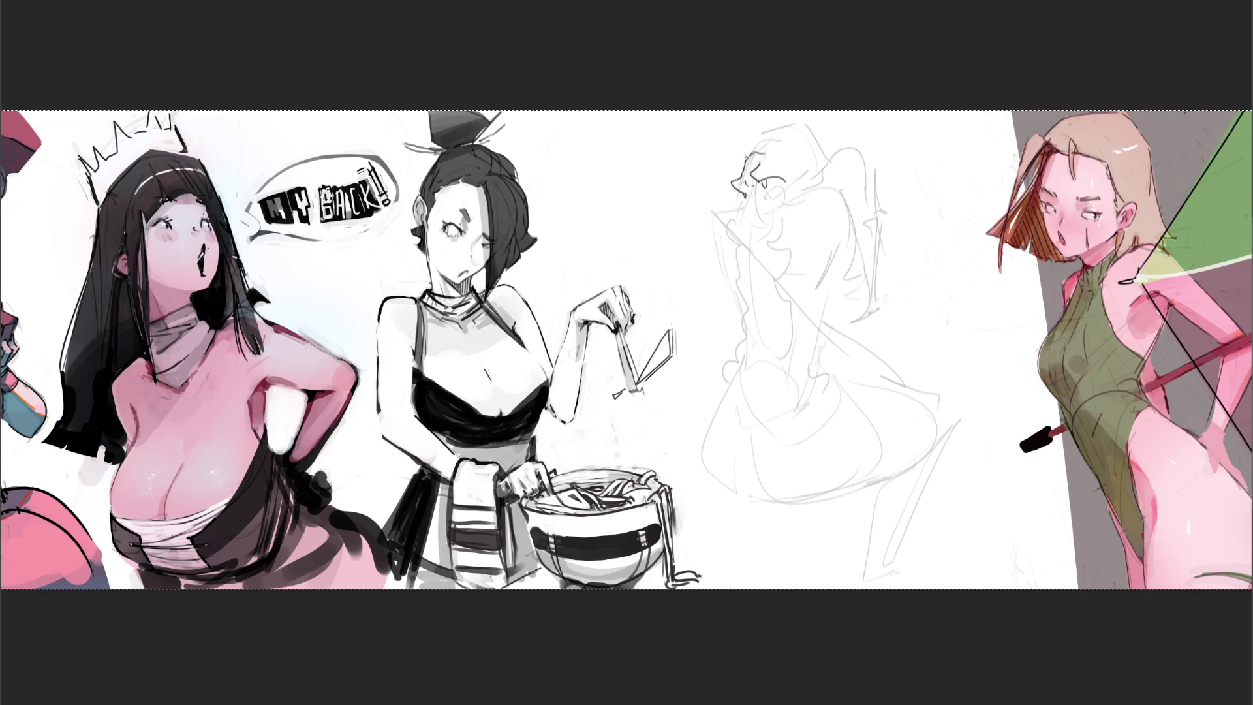
left_click_drag(771, 124, 802, 122)
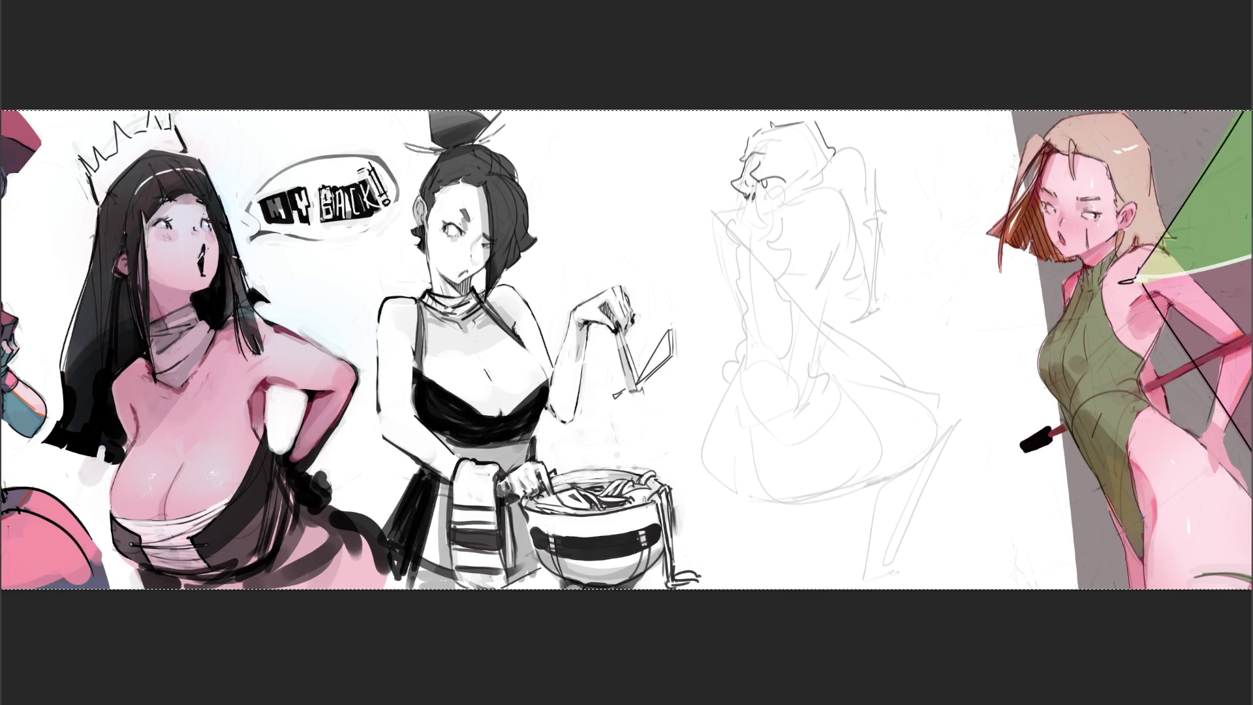
left_click_drag(741, 212, 762, 211)
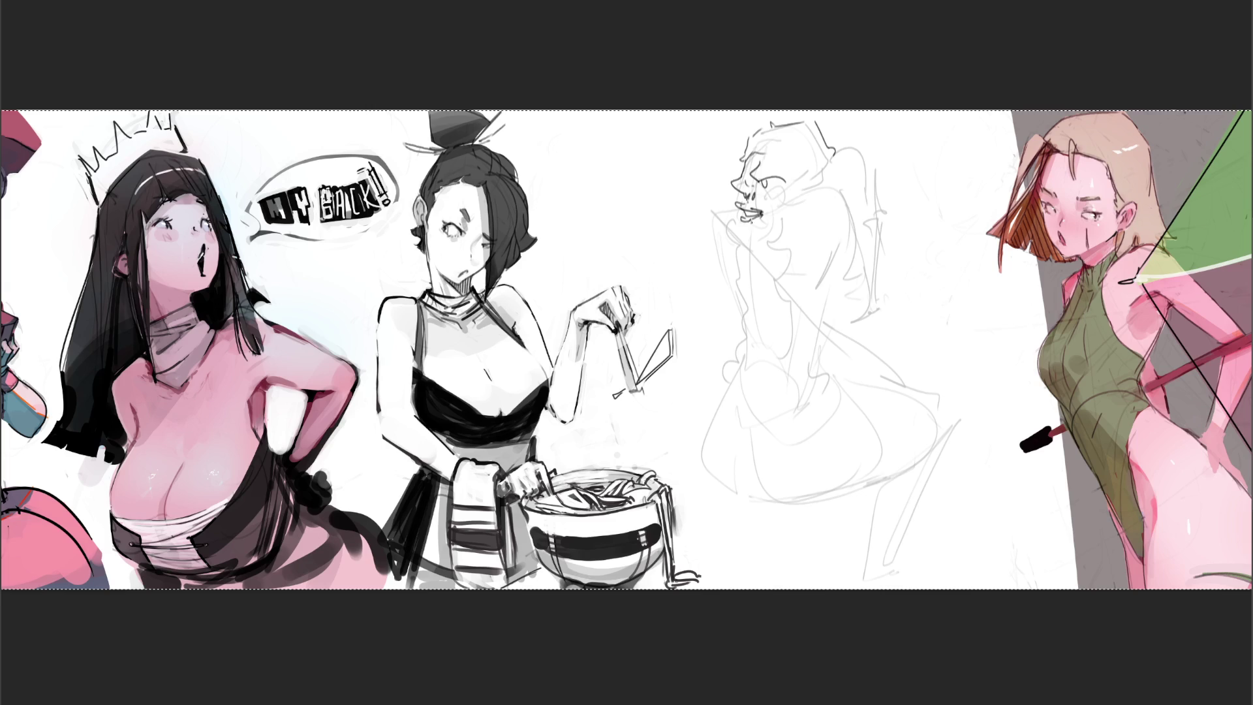
mouse_move(745, 222)
left_mouse_down()
mouse_move(758, 237)
mouse_move(773, 228)
mouse_move(785, 183)
left_mouse_up()
left_click_drag(790, 184, 794, 199)
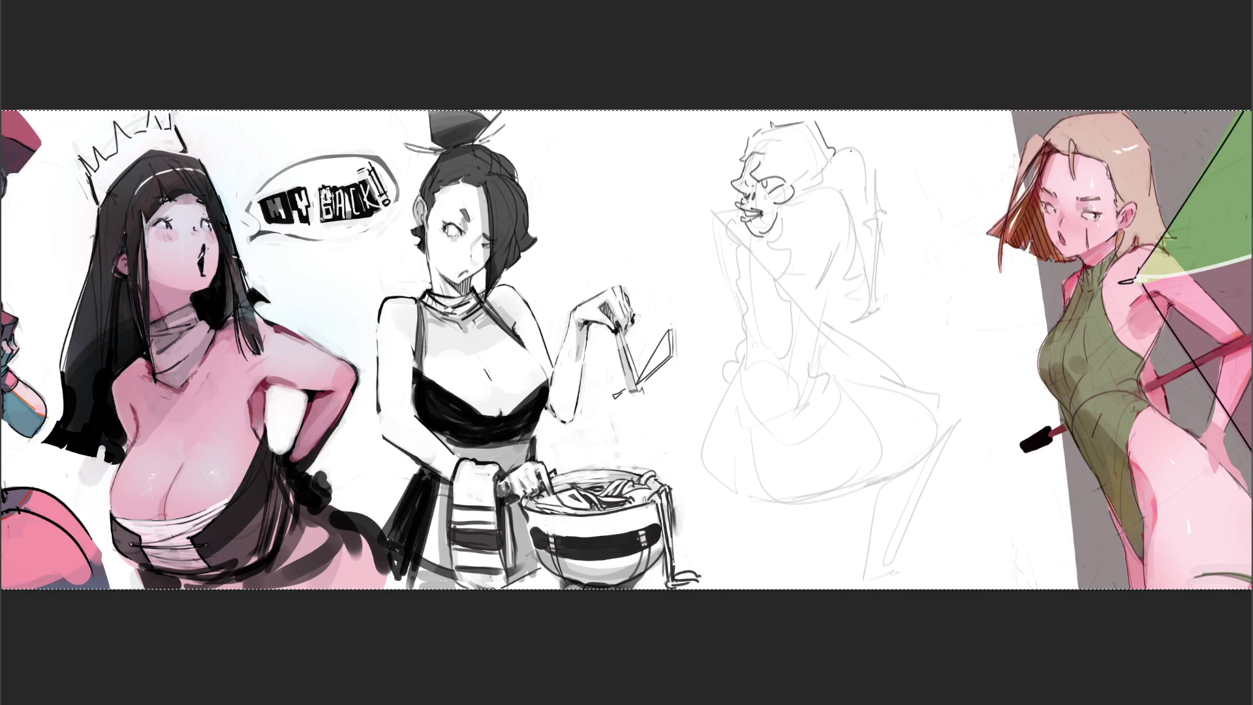
mouse_move(895, 158)
left_mouse_down()
mouse_move(934, 165)
mouse_move(975, 288)
left_mouse_up()
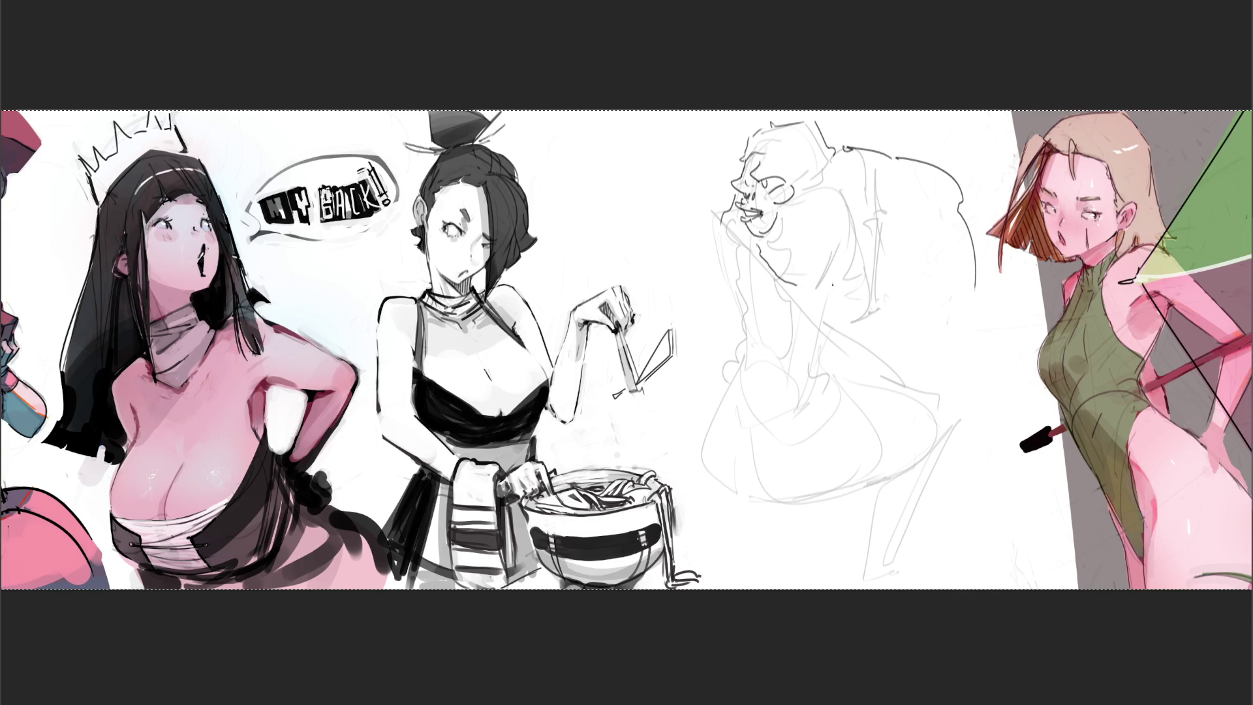
Add a line beside the face and outline the body's right side down to the foot
left_click_drag(721, 237, 720, 258)
left_click_drag(879, 270, 899, 343)
mouse_move(974, 321)
left_mouse_down()
mouse_move(951, 452)
mouse_move(935, 474)
left_mouse_up()
mouse_move(901, 359)
left_mouse_down()
mouse_move(889, 458)
mouse_move(915, 488)
left_mouse_up()
mouse_move(882, 445)
left_mouse_down()
mouse_move(867, 491)
mouse_move(930, 503)
left_mouse_up()
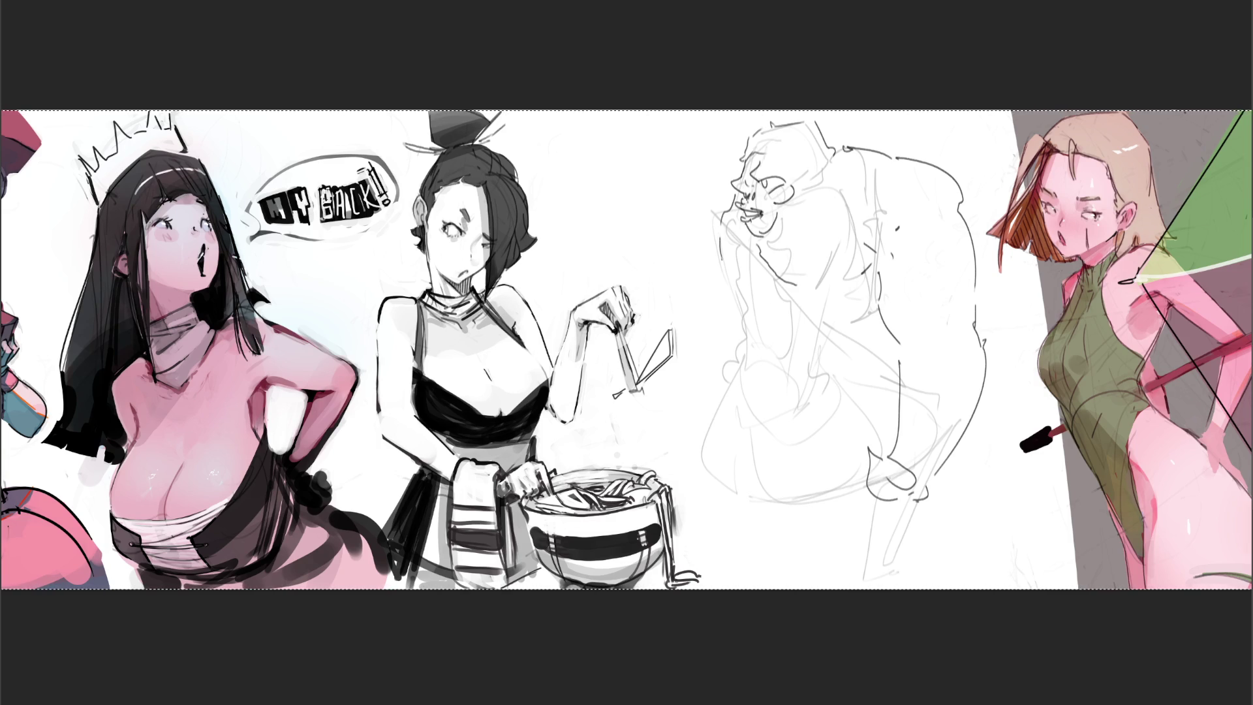
Sketch a fist beside the face and rough in the arm, torso, hip and right side
left_click_drag(706, 281, 703, 265)
left_click_drag(701, 268, 749, 285)
mouse_move(701, 269)
left_mouse_down()
mouse_move(698, 290)
mouse_move(721, 301)
left_mouse_up()
mouse_move(730, 298)
left_mouse_down()
mouse_move(742, 287)
mouse_move(714, 356)
left_mouse_up()
mouse_move(793, 287)
left_mouse_down()
mouse_move(756, 350)
mouse_move(782, 360)
left_mouse_up()
left_click_drag(787, 306, 872, 298)
mouse_move(874, 313)
left_mouse_down()
mouse_move(848, 400)
mouse_move(883, 412)
left_mouse_up()
left_click_drag(881, 415, 840, 425)
mouse_move(769, 377)
left_mouse_down()
mouse_move(803, 486)
mouse_move(866, 451)
left_mouse_up()
mouse_move(1010, 388)
left_mouse_down()
mouse_move(978, 479)
mouse_move(994, 485)
left_mouse_up()
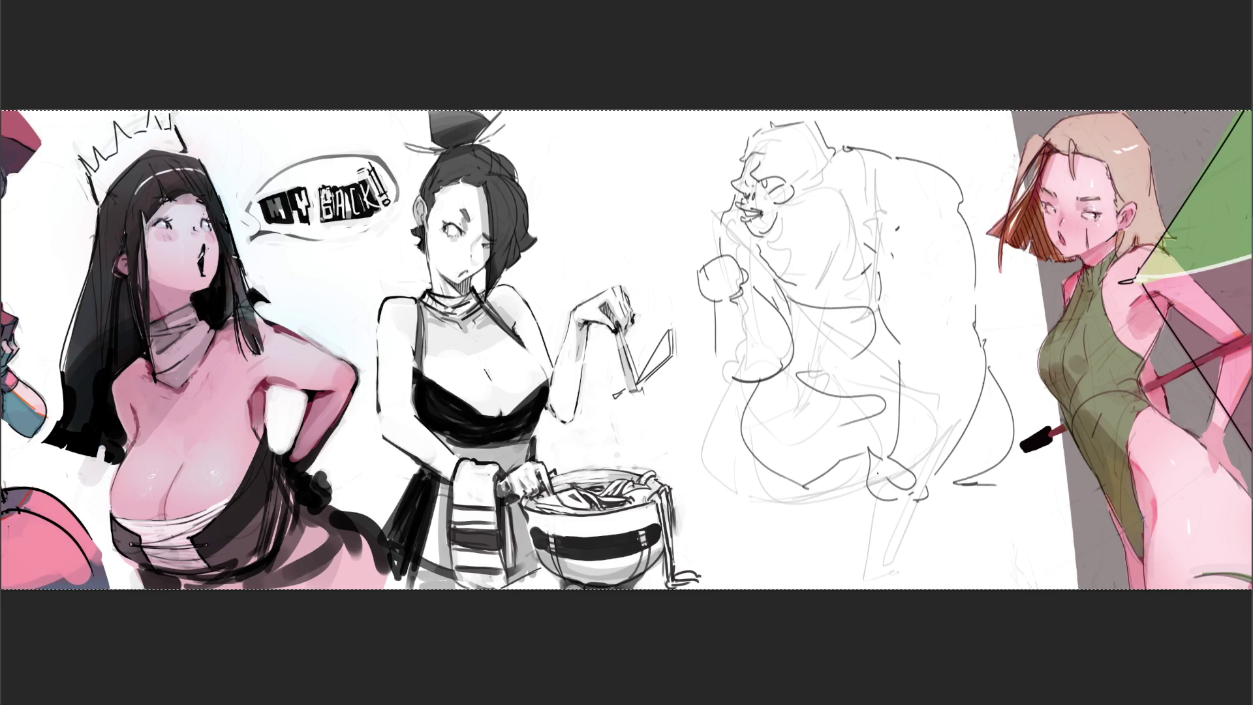
Erase to lighten the dark sketch lines across the figure's top and right
key("e")
mouse_move(860, 354)
left_mouse_down()
mouse_move(741, 210)
mouse_move(787, 459)
left_mouse_up()
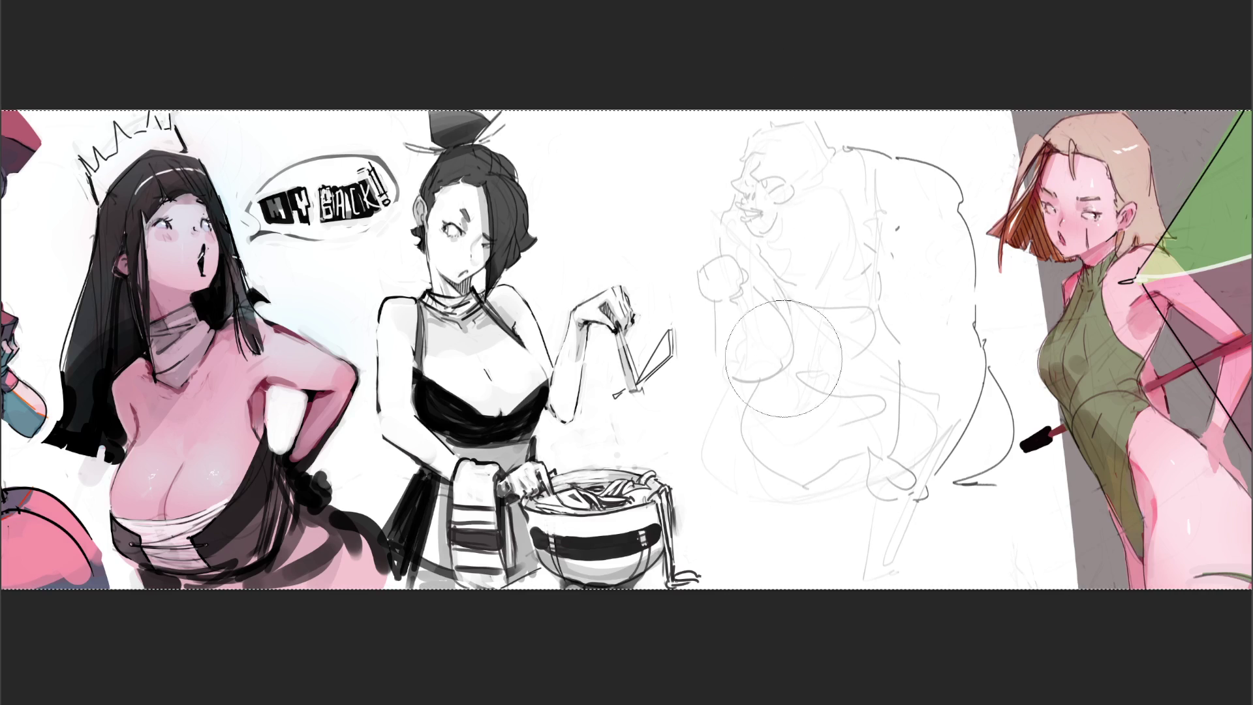
mouse_move(922, 448)
left_mouse_down()
mouse_move(854, 91)
mouse_move(923, 91)
mouse_move(836, 340)
left_mouse_up()
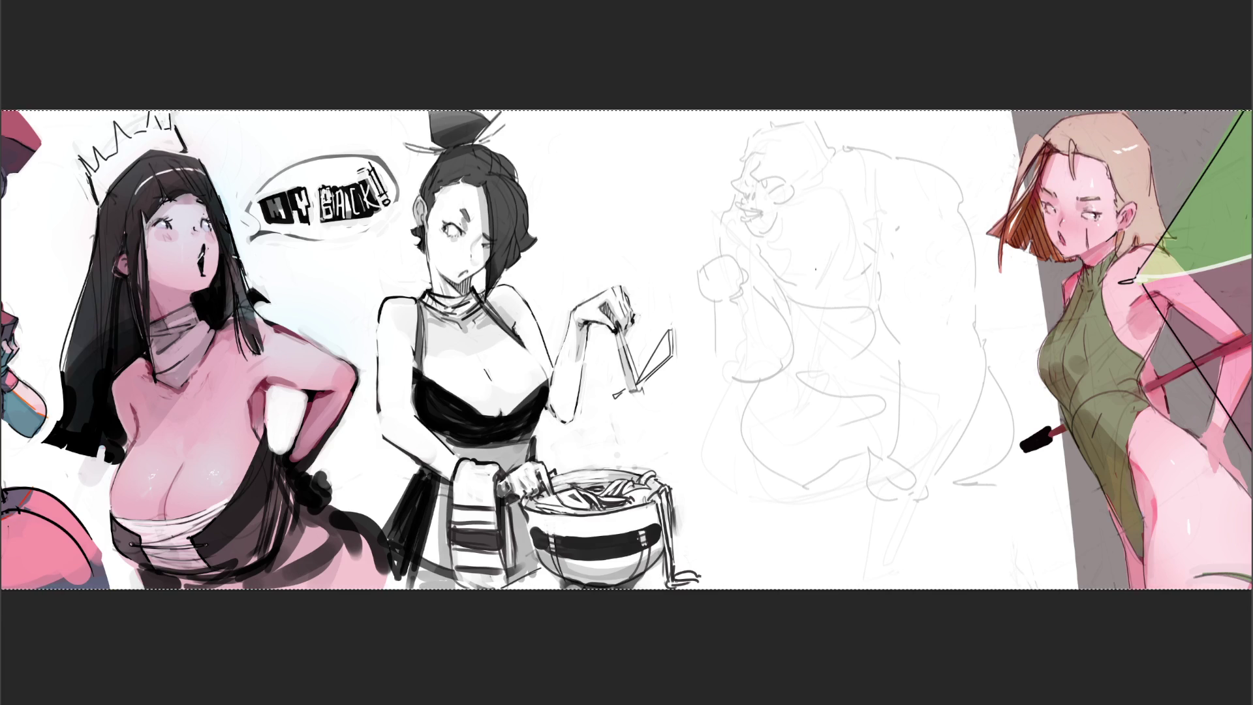
Redraw the lower-body curves, undoing false starts, and add the bottom curve and right-side line
mouse_move(764, 377)
left_mouse_down()
mouse_move(744, 449)
mouse_move(819, 478)
left_mouse_up()
key("ctrl+z")
mouse_move(767, 373)
left_mouse_down()
mouse_move(783, 473)
mouse_move(920, 456)
left_mouse_up()
key("ctrl+z")
key("ctrl+z")
key("ctrl+z")
mouse_move(812, 473)
left_mouse_down()
mouse_move(898, 458)
mouse_move(889, 483)
mouse_move(902, 482)
left_mouse_up()
mouse_move(751, 394)
left_mouse_down()
mouse_move(860, 339)
mouse_move(933, 405)
mouse_move(926, 483)
mouse_move(836, 476)
mouse_move(914, 480)
left_mouse_up()
left_click_drag(933, 403, 927, 454)
left_click_drag(793, 355, 833, 460)
left_click_drag(889, 354, 864, 441)
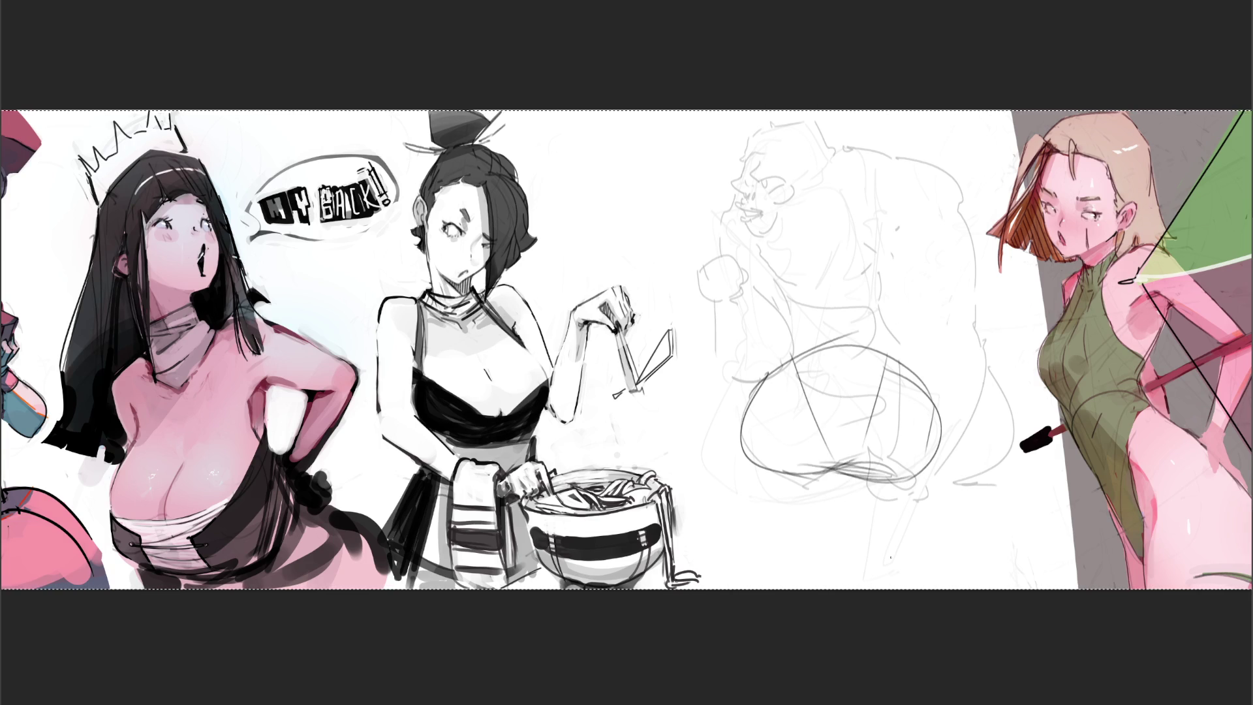
Strengthen the strokes down the back and the right side and head outlines
left_click_drag(800, 255, 795, 348)
mouse_move(801, 233)
left_mouse_down()
mouse_move(791, 353)
mouse_move(764, 376)
left_mouse_up()
left_click_drag(798, 315, 762, 389)
left_click_drag(882, 221, 888, 354)
left_click_drag(890, 288, 927, 386)
left_click_drag(898, 331, 810, 374)
mouse_move(777, 267)
left_mouse_down()
mouse_move(848, 174)
mouse_move(886, 237)
left_mouse_up()
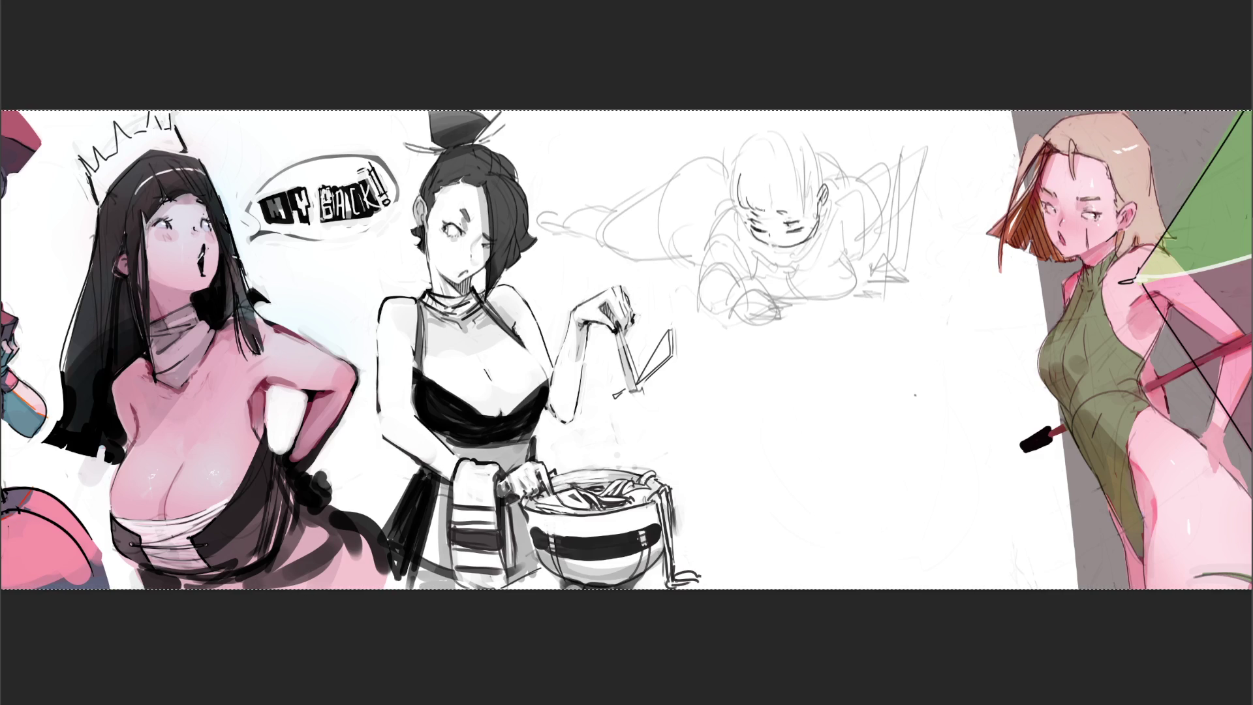
Pencil the crawling girl's hair fringe, strokes at the sides of her head, and an ear line
left_click_drag(769, 186, 770, 207)
mouse_move(771, 187)
left_mouse_down()
mouse_move(772, 211)
mouse_move(816, 209)
left_mouse_up()
left_click_drag(739, 179, 731, 210)
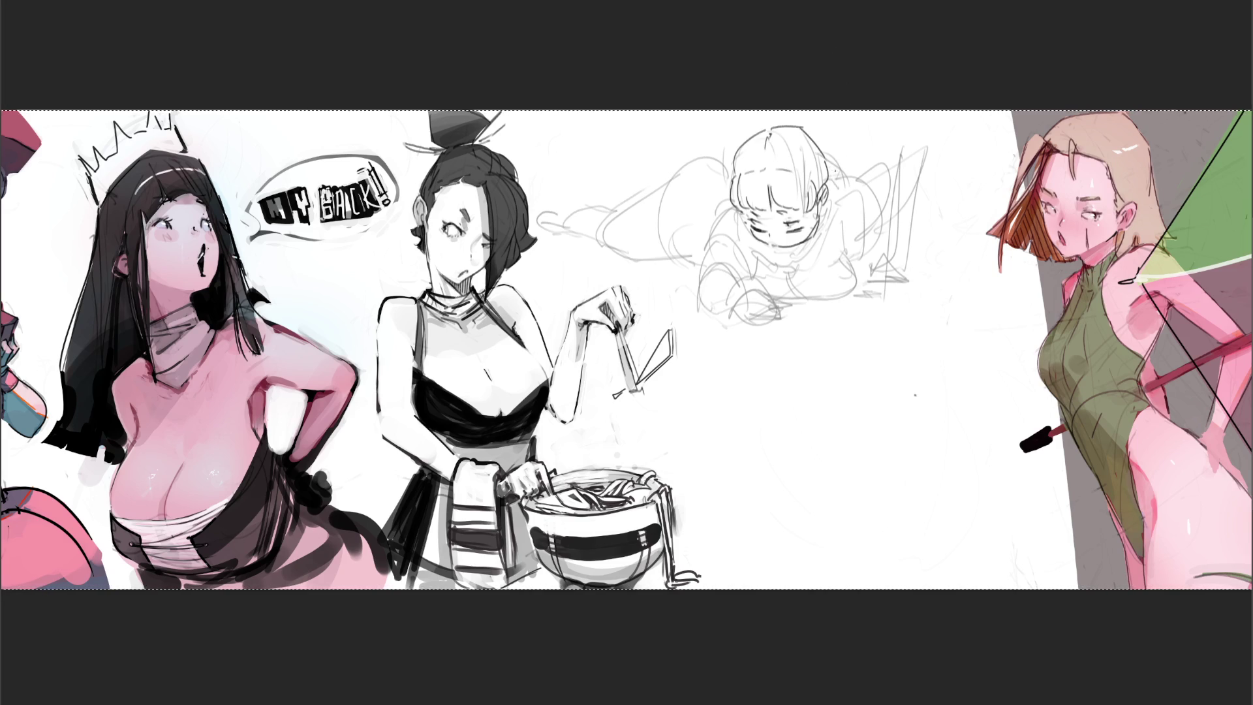
mouse_move(836, 193)
left_mouse_down()
mouse_move(850, 228)
mouse_move(830, 246)
mouse_move(846, 225)
left_mouse_up()
Add hair strands on both sides of the head, small facial marks, the chin line and a collar bow tie
mouse_move(736, 205)
left_mouse_down()
mouse_move(730, 242)
mouse_move(754, 253)
left_mouse_up()
left_click_drag(729, 212, 721, 225)
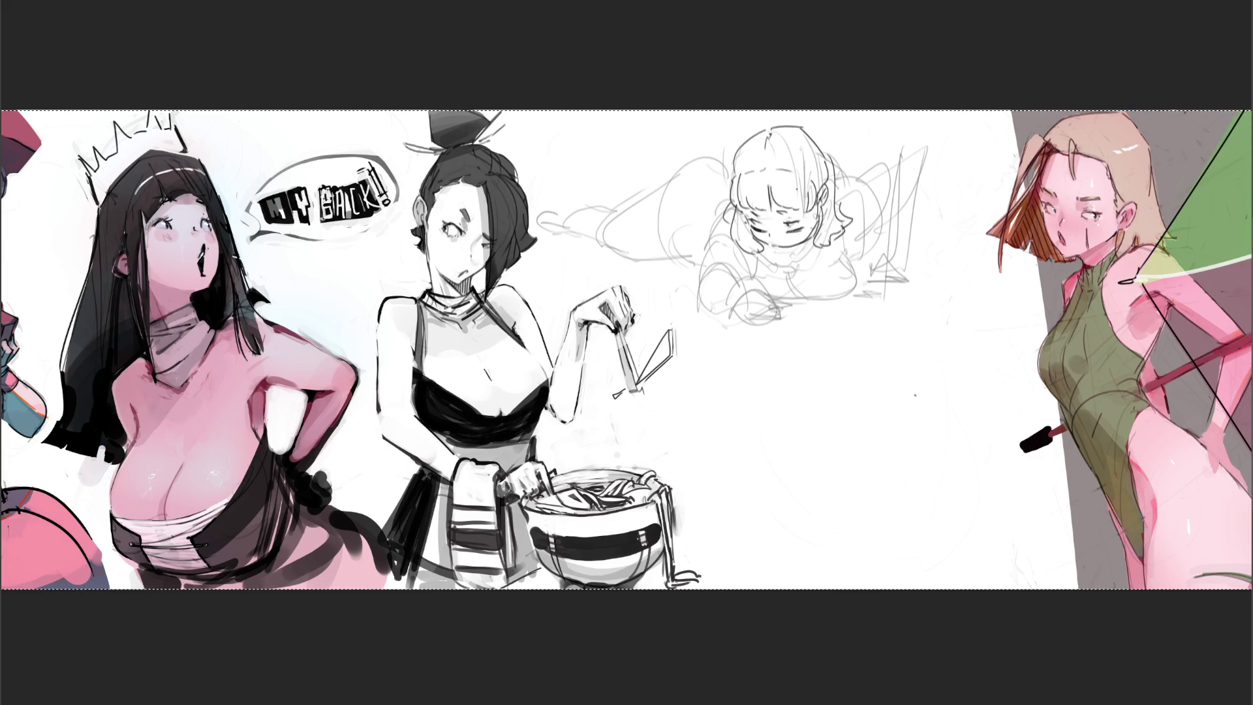
left_click_drag(842, 172, 832, 198)
left_click_drag(731, 201, 722, 220)
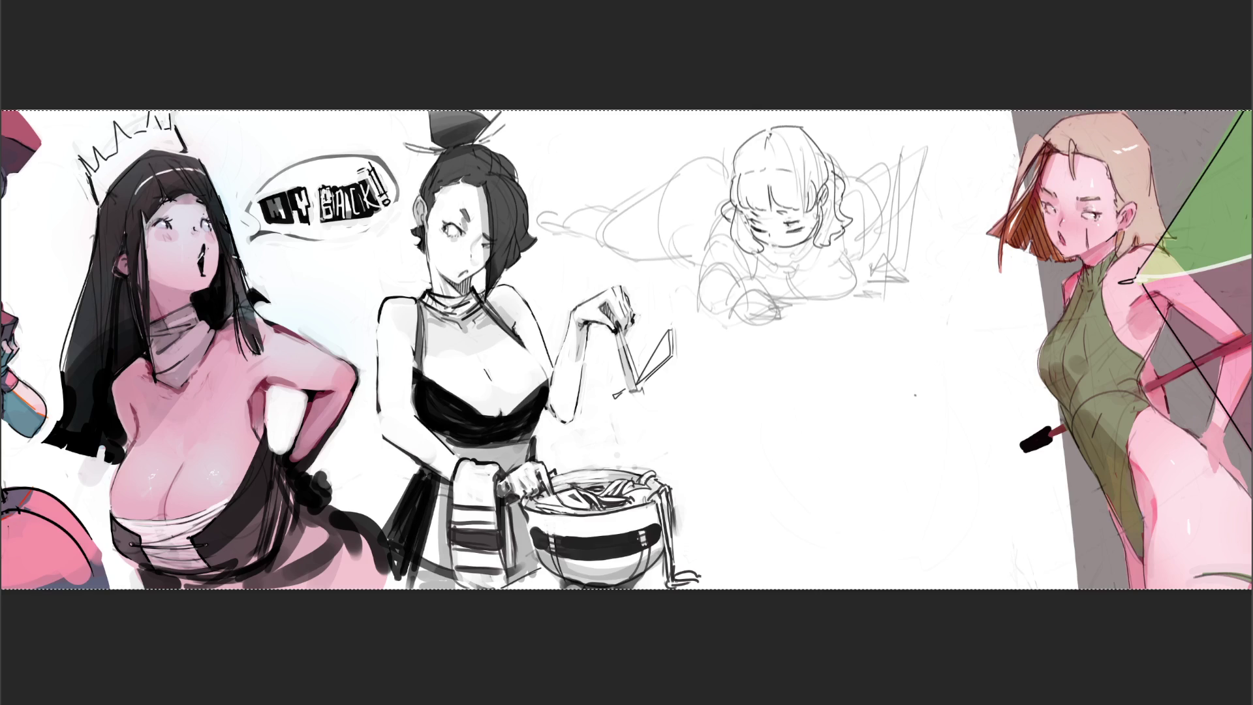
mouse_move(784, 242)
left_mouse_down()
mouse_move(813, 249)
mouse_move(785, 262)
mouse_move(813, 257)
mouse_move(772, 271)
left_mouse_up()
mouse_move(771, 259)
left_mouse_down()
mouse_move(792, 271)
mouse_move(774, 266)
mouse_move(819, 260)
left_mouse_up()
mouse_move(797, 263)
left_mouse_down()
mouse_move(817, 268)
mouse_move(786, 288)
mouse_move(803, 297)
mouse_move(785, 285)
mouse_move(801, 298)
left_mouse_up()
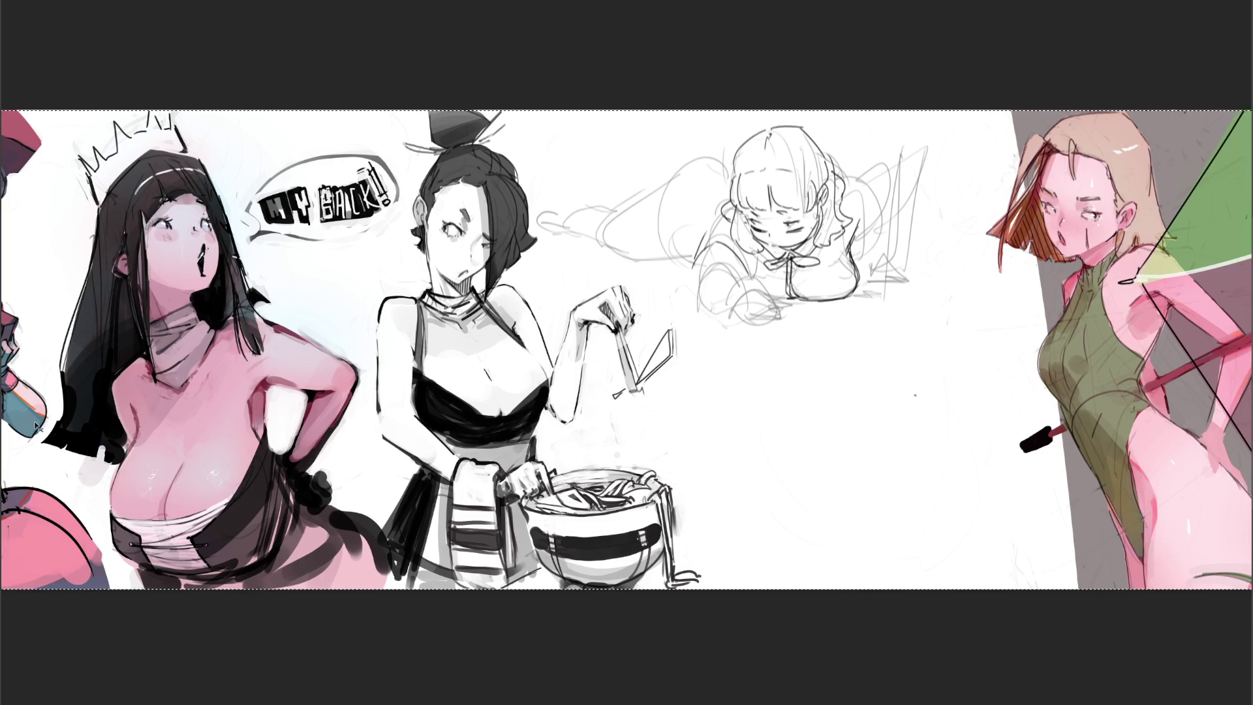
Deselect with Ctrl+D, then select the whole canvas with Ctrl+A
key("ctrl+d")
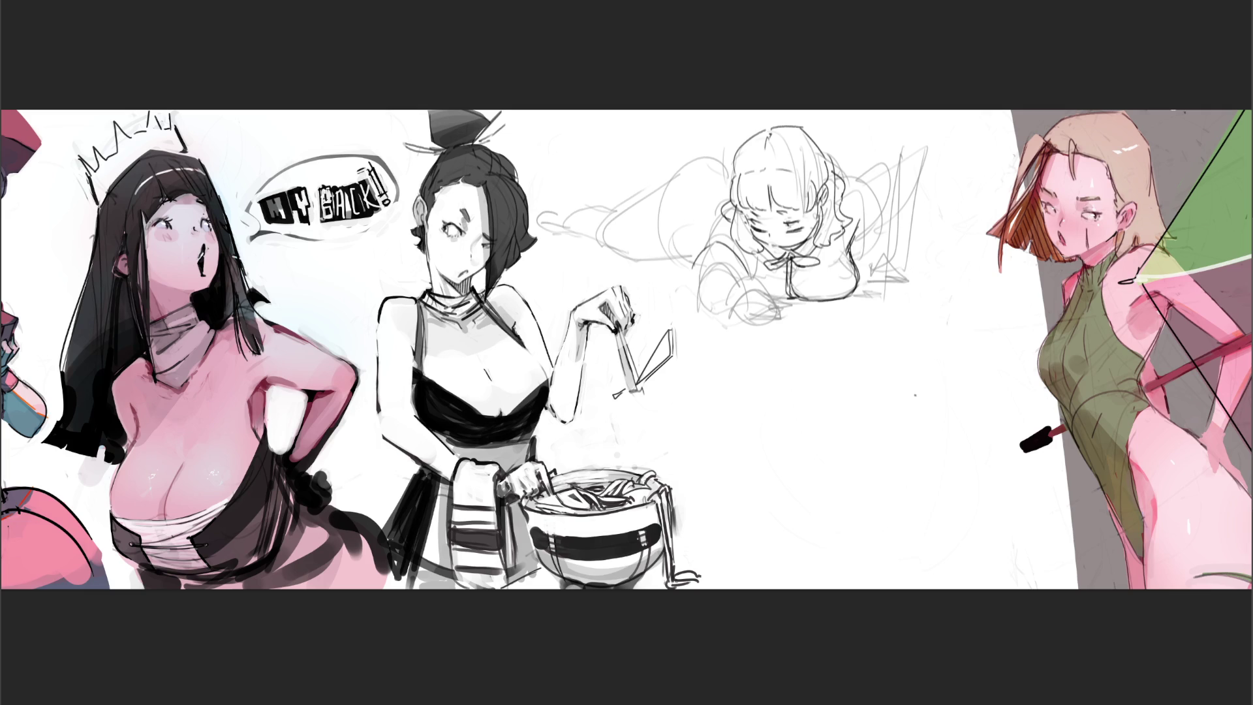
key("ctrl+a")
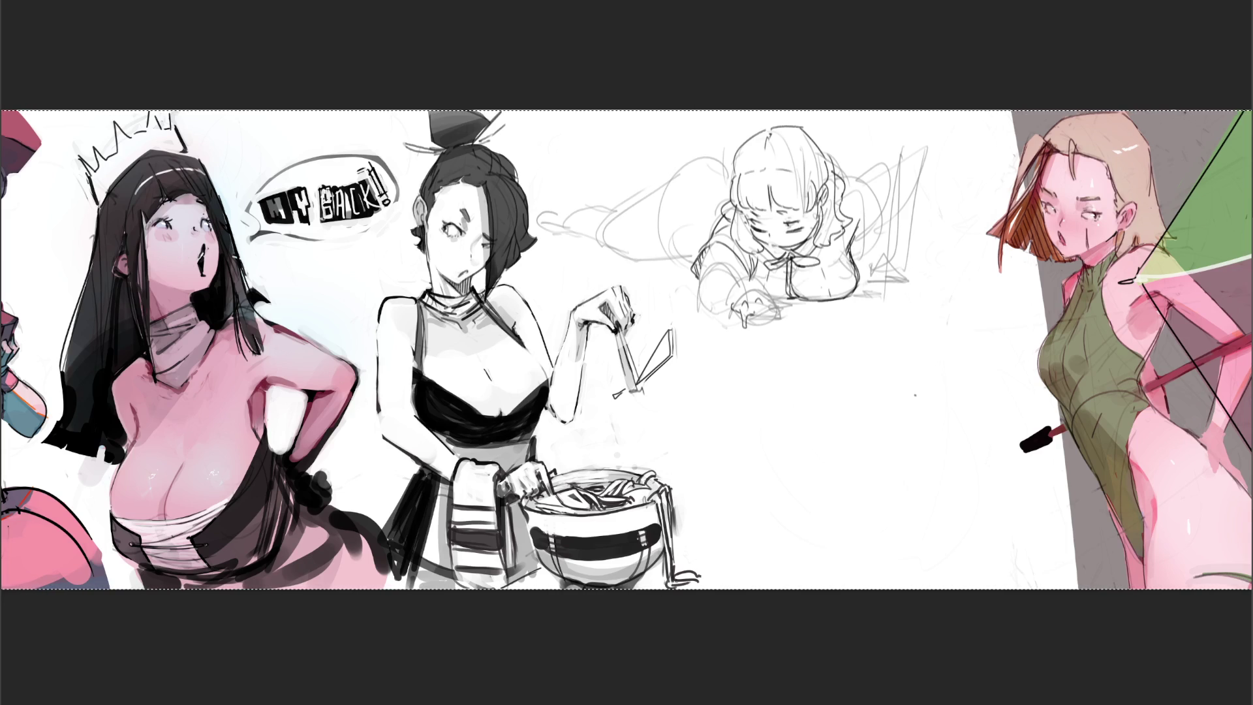
Refine the sketched hand with grey pencil lines and try strokes beside the girl's hair
mouse_move(780, 306)
left_mouse_down()
mouse_move(768, 330)
mouse_move(791, 328)
mouse_move(786, 312)
left_mouse_up()
mouse_move(784, 308)
left_mouse_down()
mouse_move(794, 314)
mouse_move(744, 303)
mouse_move(776, 302)
mouse_move(760, 296)
mouse_move(772, 298)
mouse_move(710, 310)
left_mouse_up()
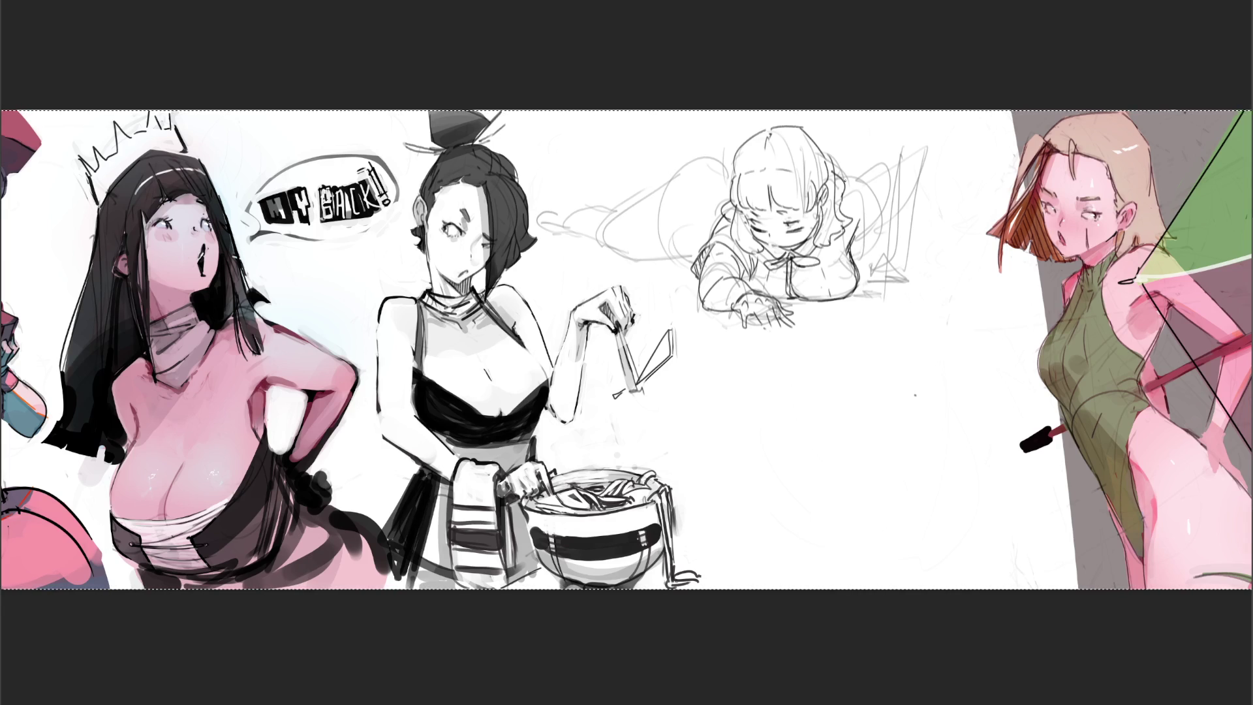
mouse_move(847, 163)
left_mouse_down()
mouse_move(870, 178)
mouse_move(868, 238)
left_mouse_up()
left_click_drag(870, 189, 868, 235)
key("ctrl+z")
key("ctrl+z")
Redraw the strokes beside the hair and sweep a long curve right of the crawling girl
mouse_move(859, 169)
left_mouse_down()
mouse_move(880, 158)
mouse_move(898, 168)
mouse_move(896, 201)
mouse_move(875, 216)
mouse_move(874, 265)
left_mouse_up()
mouse_move(894, 212)
left_mouse_down()
mouse_move(875, 237)
mouse_move(874, 260)
mouse_move(888, 257)
mouse_move(858, 282)
mouse_move(909, 285)
left_mouse_up()
key("ctrl+z")
key("ctrl+z")
key("ctrl+z")
key("ctrl+z")
key("ctrl+z")
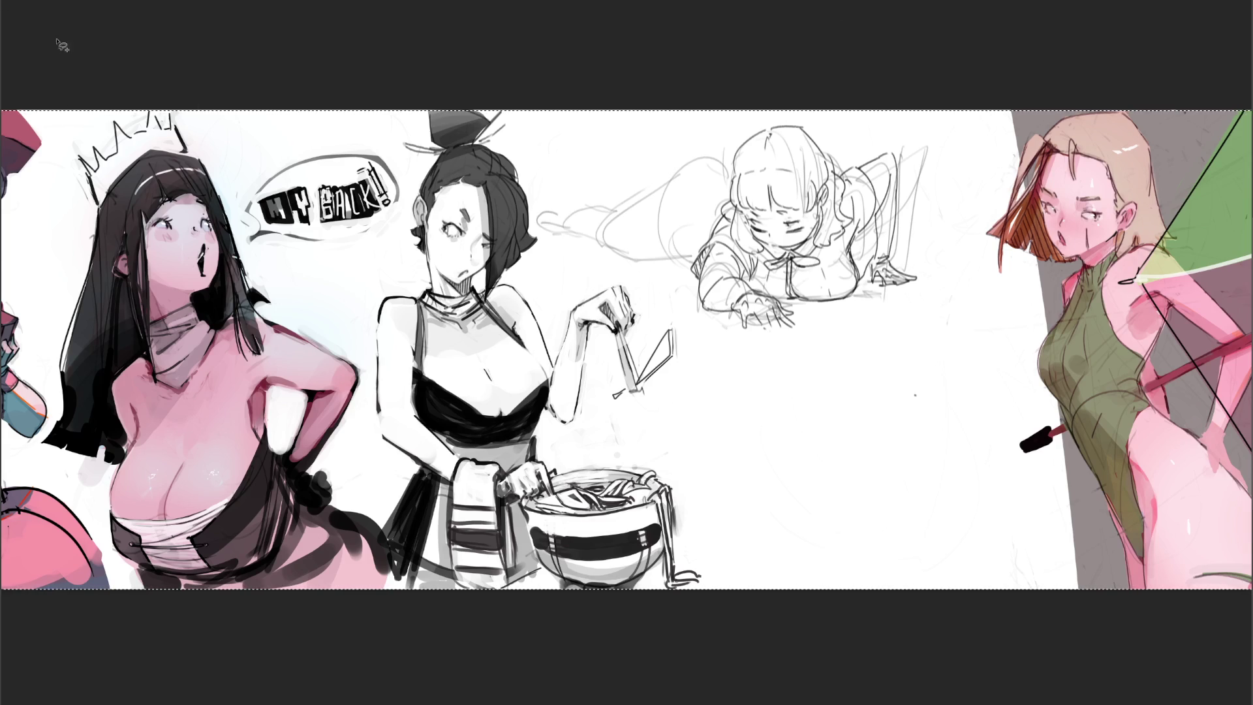
mouse_move(865, 351)
left_mouse_down()
mouse_move(973, 233)
mouse_move(848, 103)
left_mouse_up()
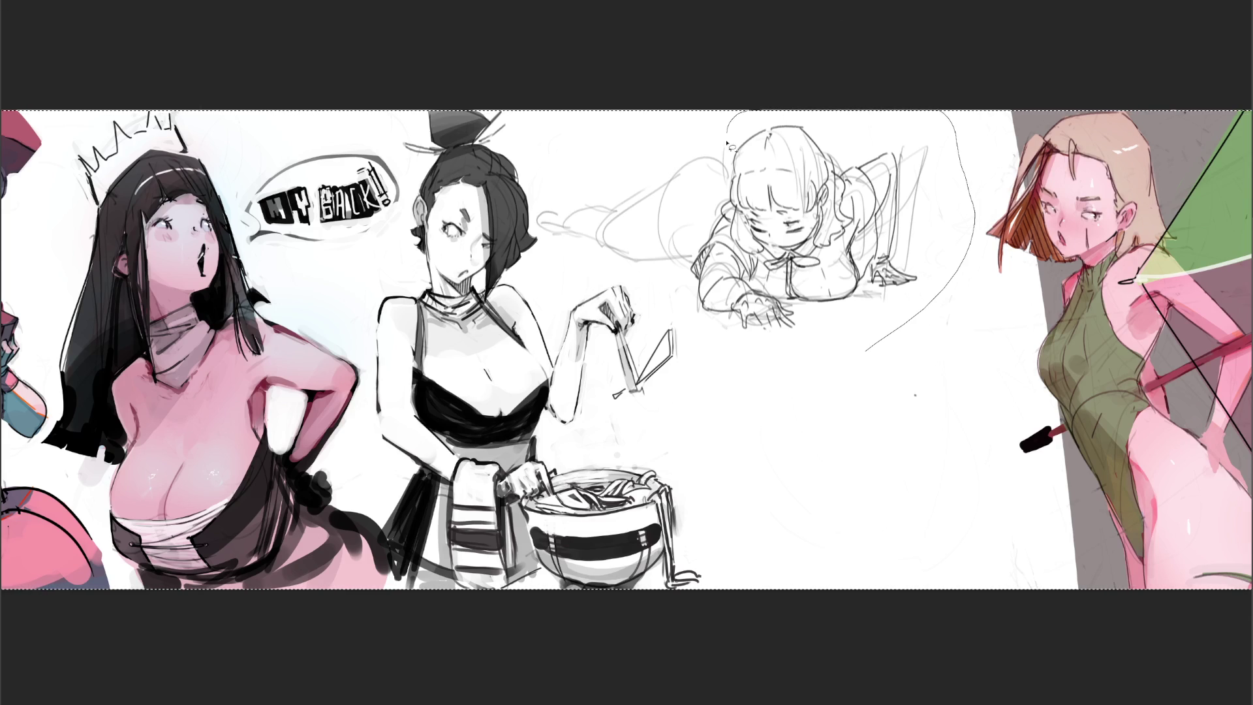
Remove the long curve, then mirror the girl sketch horizontally and shift it left
key("ctrl+z")
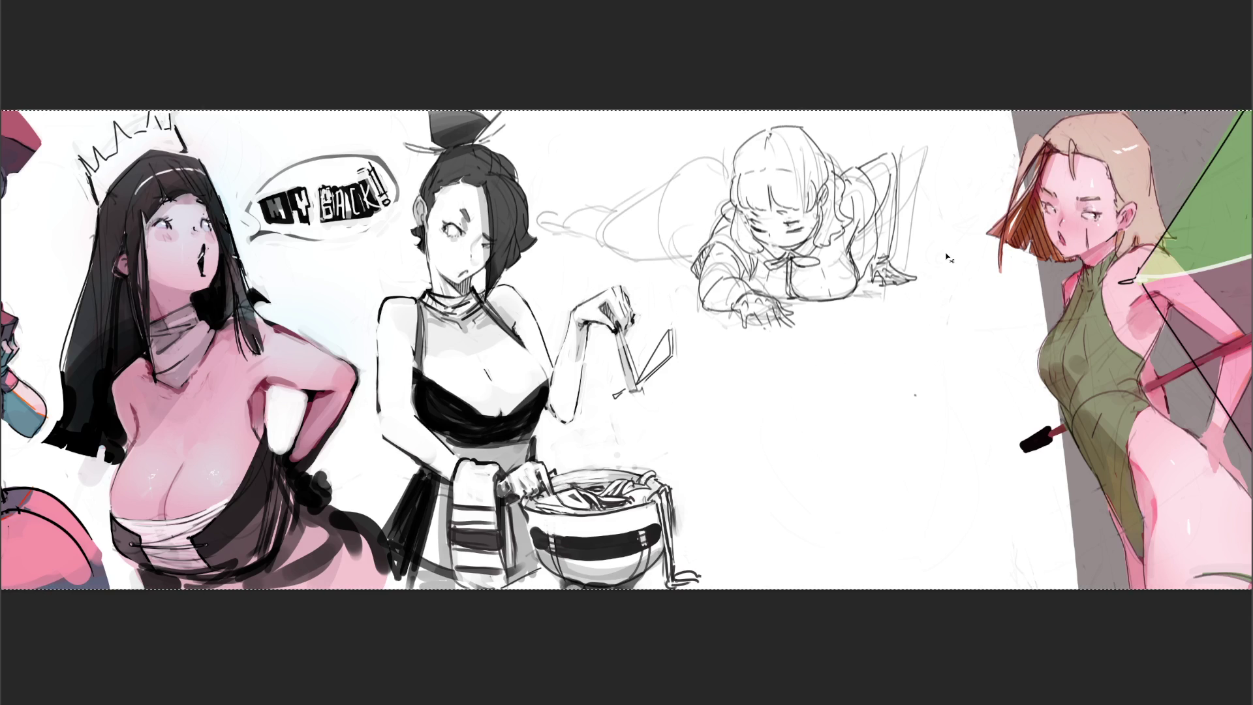
mouse_move(950, 261)
left_mouse_down()
mouse_move(941, 134)
mouse_move(808, 95)
mouse_move(731, 146)
mouse_move(700, 251)
mouse_move(859, 366)
mouse_move(943, 362)
left_mouse_up()
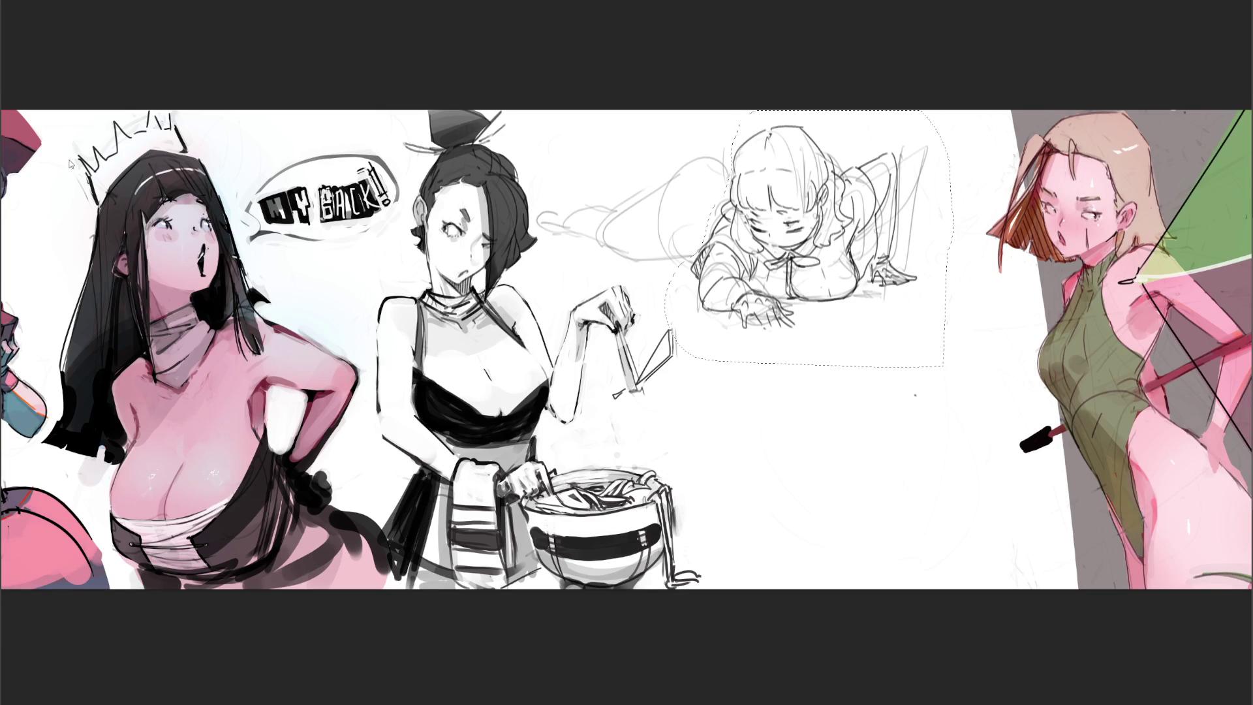
key("h")
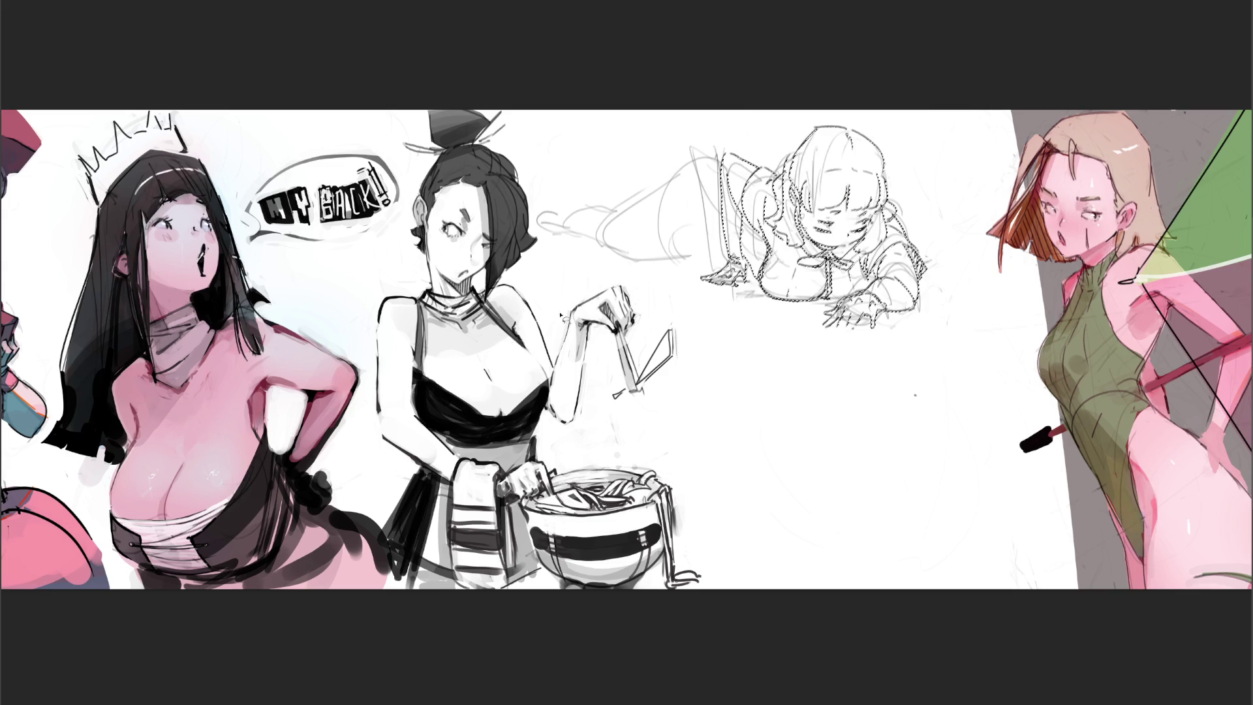
key("ctrl+t")
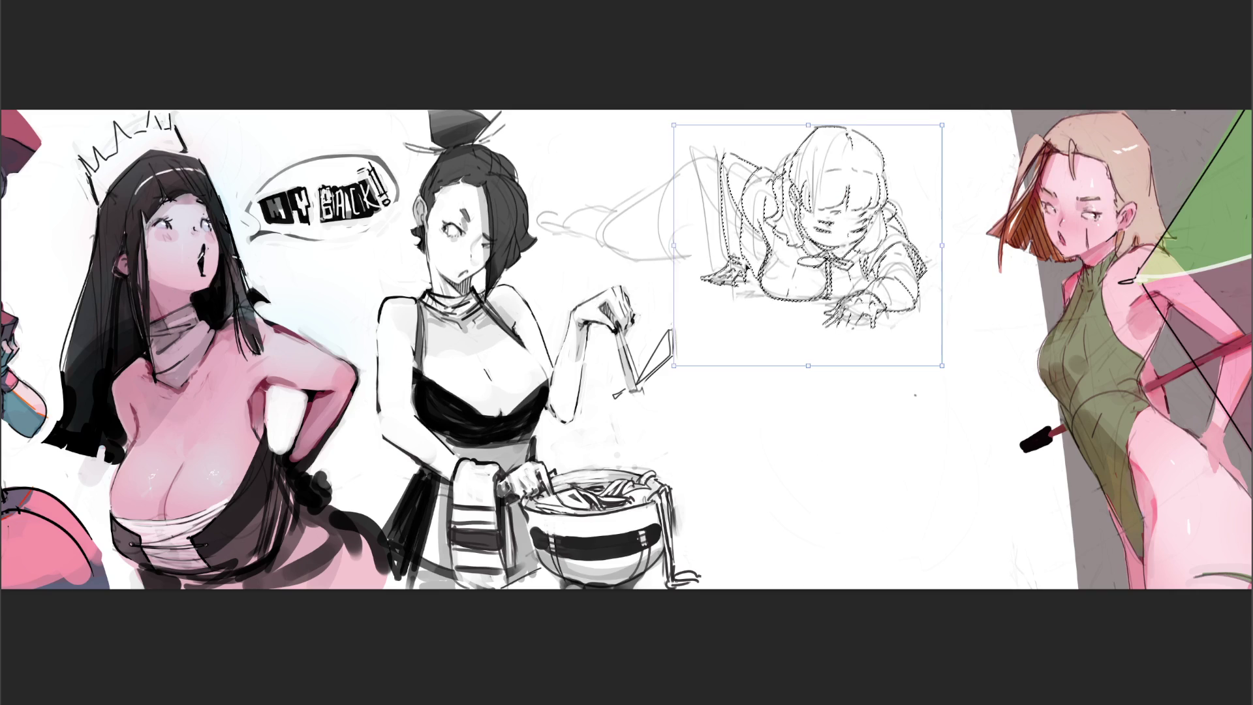
mouse_move(783, 239)
left_mouse_down()
mouse_move(749, 267)
mouse_move(725, 243)
left_mouse_up()
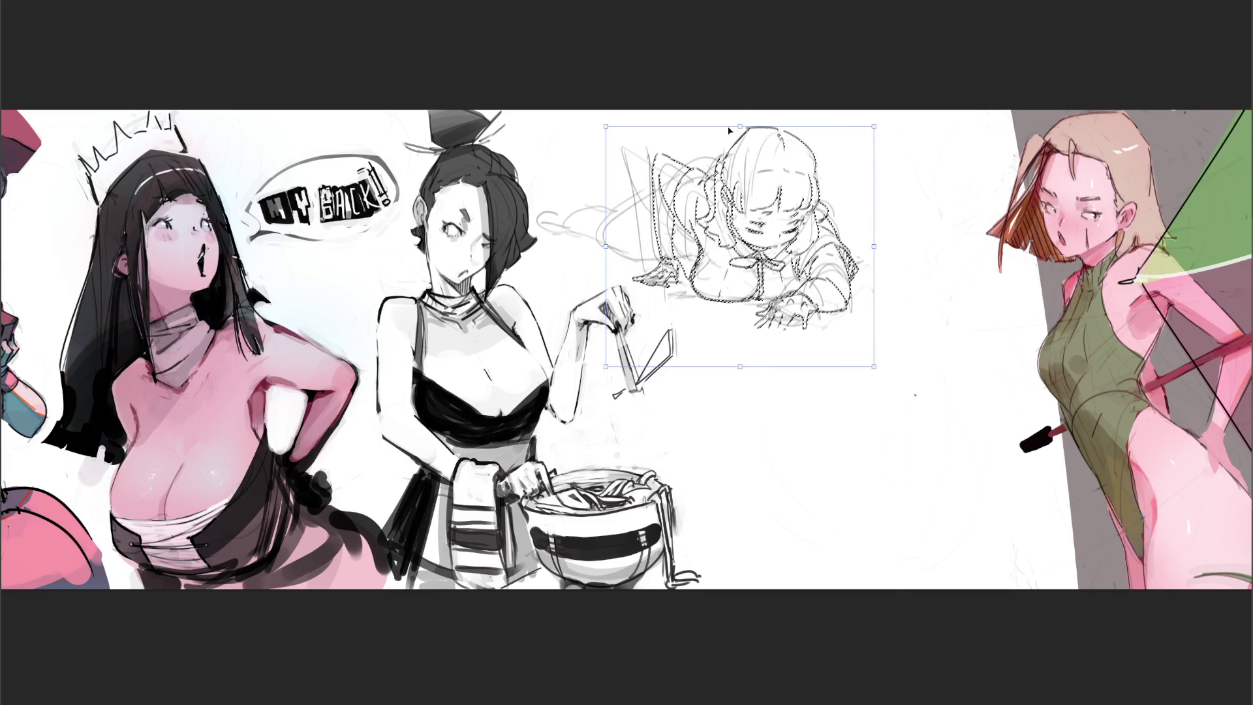
key("Return")
key("ctrl+d")
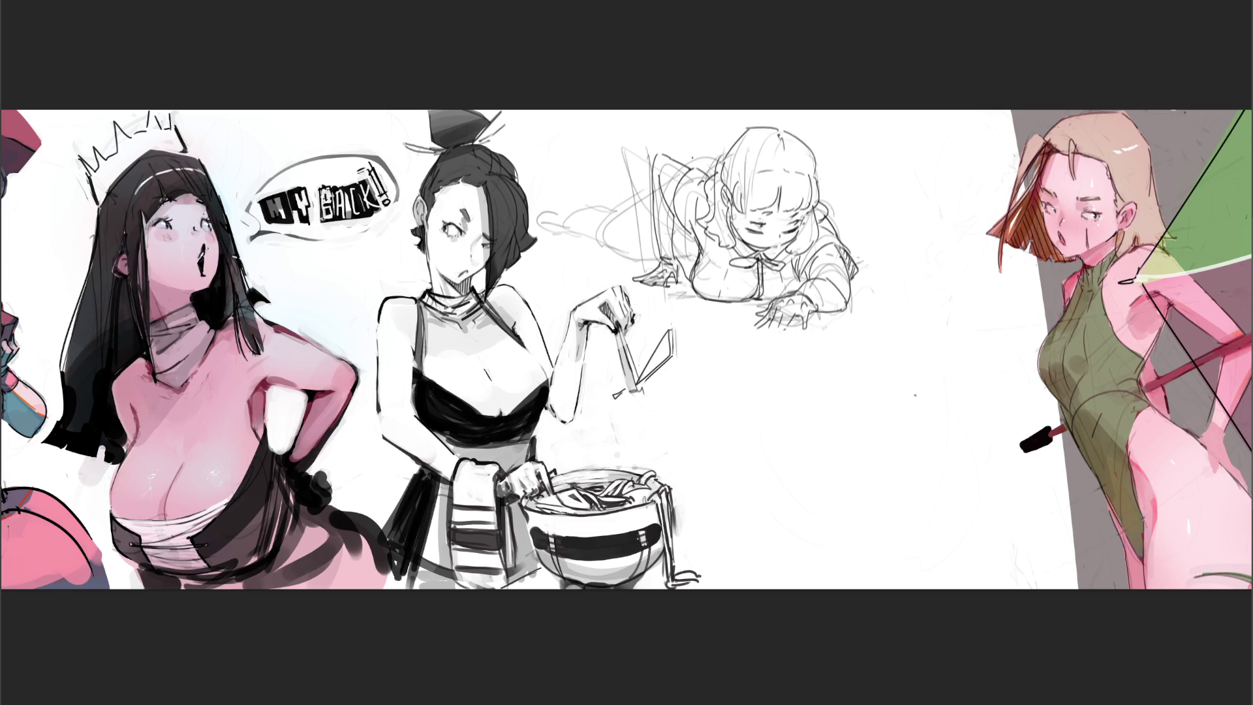
Redraw the line across the girl's back and shoulder, discarding the hair-curve attempts
left_click_drag(681, 157, 708, 151)
left_click_drag(817, 176, 827, 216)
key("ctrl+z")
left_click_drag(817, 173, 829, 216)
key("ctrl+z")
key("ctrl+z")
left_click_drag(678, 159, 723, 142)
Sketch fresh lines for the raised and trailing leg and the hair's right edge
mouse_move(636, 195)
left_mouse_down()
mouse_move(597, 239)
mouse_move(652, 256)
mouse_move(693, 246)
mouse_move(689, 255)
left_mouse_up()
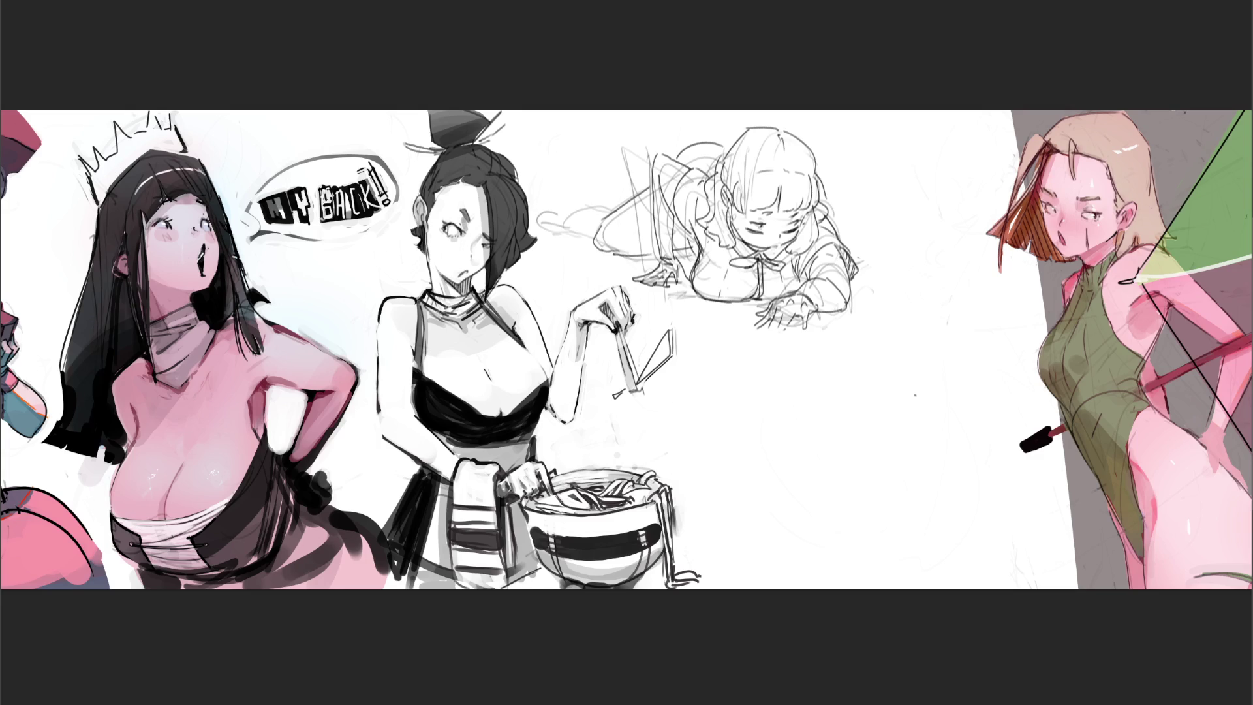
mouse_move(565, 247)
left_mouse_down()
mouse_move(614, 204)
mouse_move(546, 214)
mouse_move(550, 235)
left_mouse_up()
left_click_drag(823, 181, 831, 227)
left_click_drag(824, 175, 838, 185)
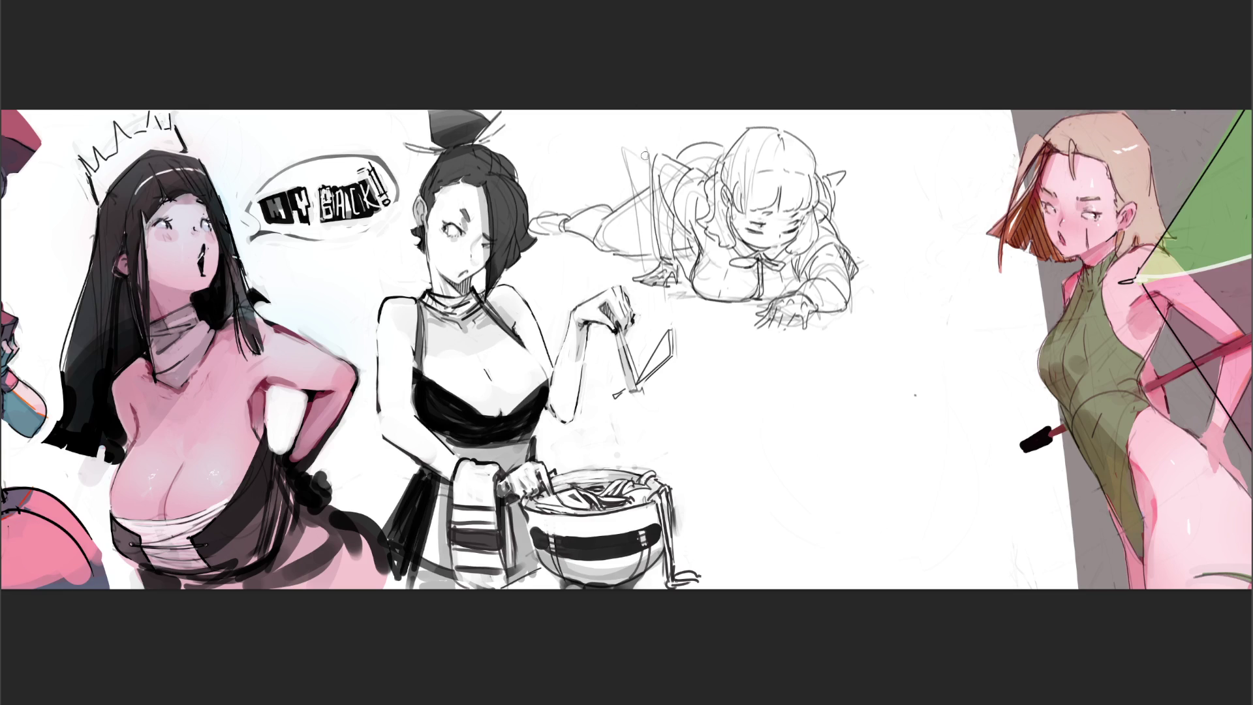
left_click_drag(625, 151, 630, 178)
Erase faint lines on the leg and shoulder, then add dark strokes to the reaching hand
left_click_drag(655, 194, 668, 241)
left_click_drag(661, 163, 665, 175)
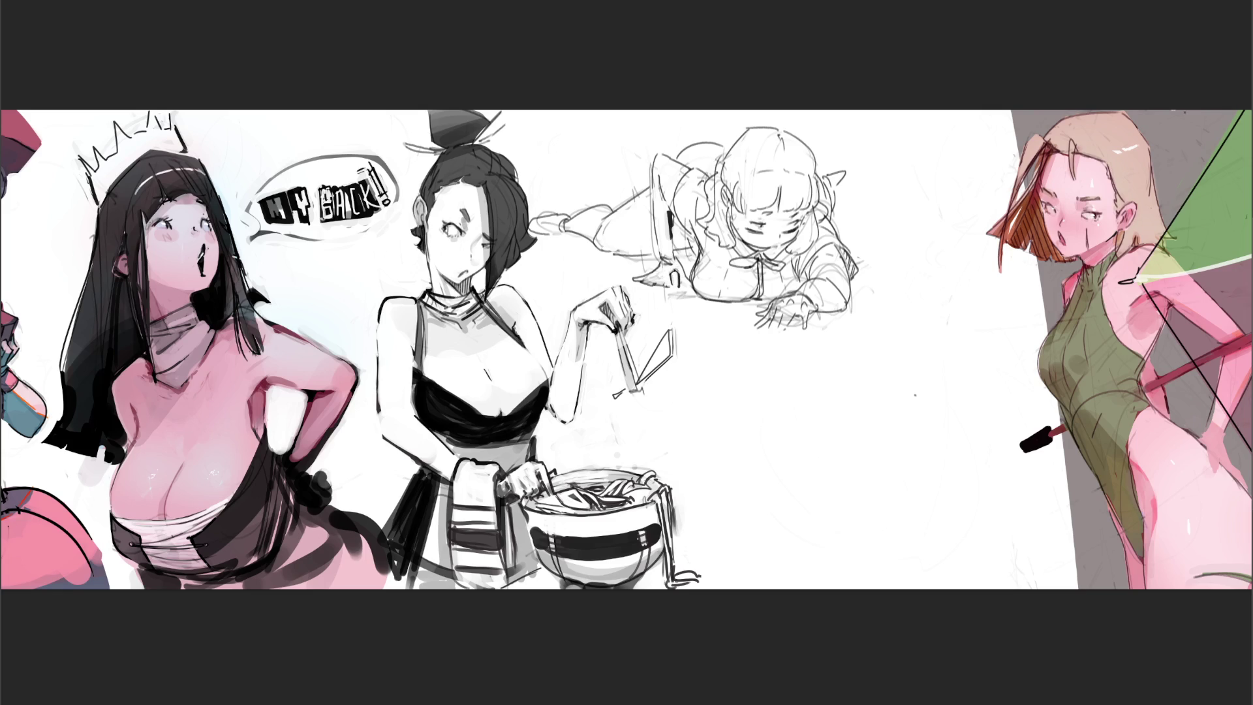
left_click_drag(672, 277, 675, 288)
key("ctrl+z")
left_click_drag(669, 284, 649, 279)
key("ctrl+z")
mouse_move(650, 271)
left_mouse_down()
mouse_move(636, 281)
mouse_move(691, 281)
left_mouse_up()
Ink the figure's side and back curve and shade the shoulder dark
key("ctrl+z")
key("ctrl+z")
left_click_drag(666, 210, 666, 235)
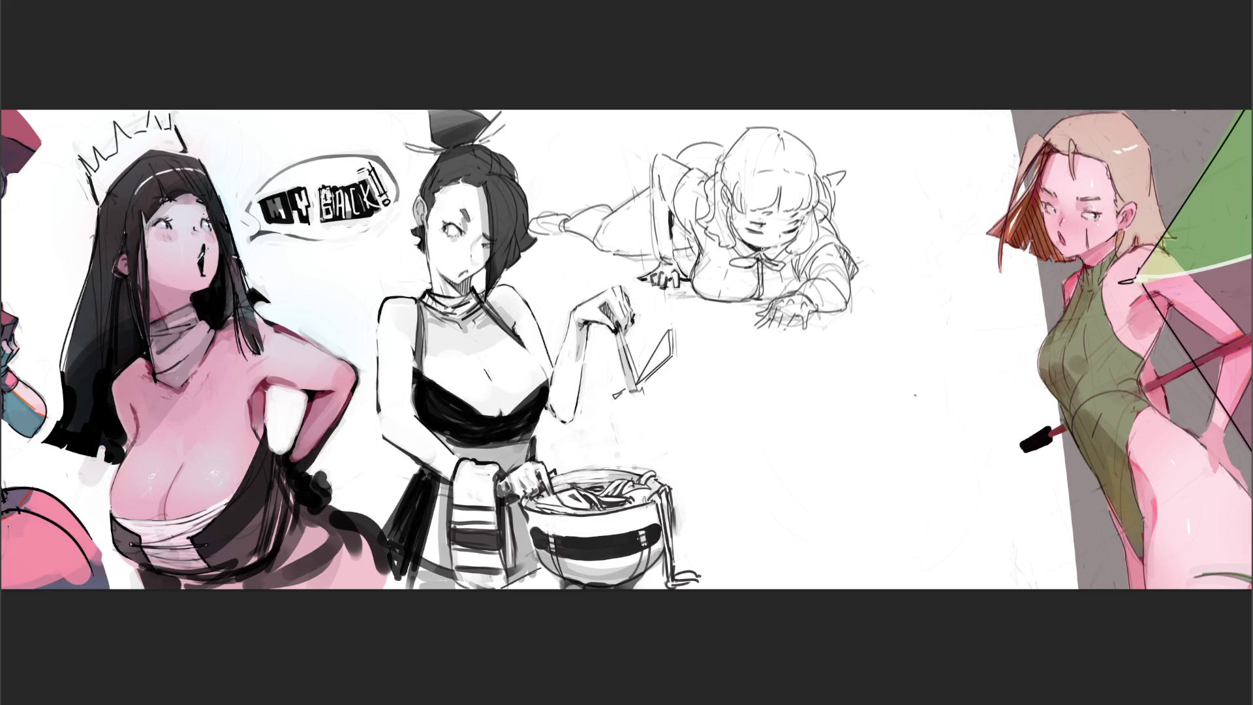
mouse_move(730, 216)
left_mouse_down()
mouse_move(732, 228)
mouse_move(730, 211)
left_mouse_up()
mouse_move(841, 246)
left_mouse_down()
mouse_move(847, 273)
mouse_move(851, 261)
mouse_move(803, 280)
mouse_move(835, 245)
mouse_move(802, 280)
mouse_move(749, 300)
mouse_move(767, 297)
left_mouse_up()
left_click_drag(692, 292, 705, 295)
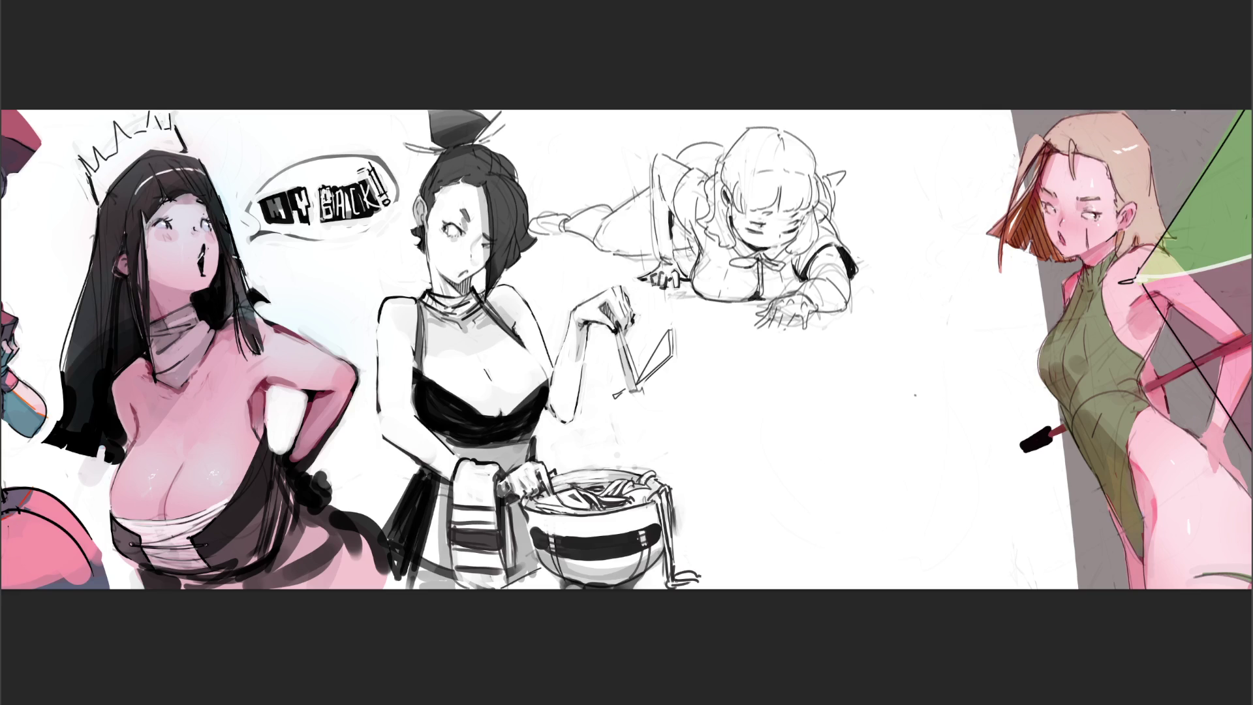
mouse_move(690, 229)
left_mouse_down()
mouse_move(688, 270)
mouse_move(682, 225)
mouse_move(688, 234)
left_mouse_up()
mouse_move(675, 161)
left_mouse_down()
mouse_move(717, 157)
mouse_move(685, 146)
mouse_move(682, 159)
left_mouse_up()
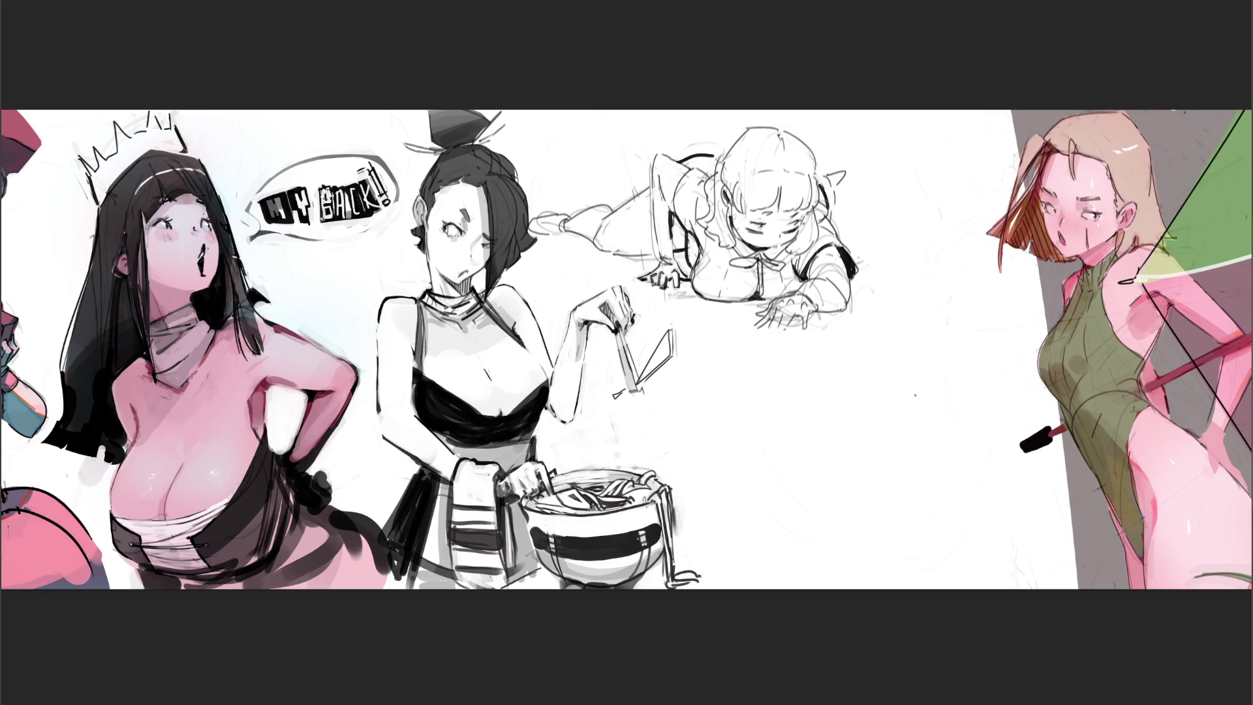
Ink the right and left hair edges, trimming the cat-ear line and a discarded arm stroke
mouse_move(818, 183)
left_mouse_down()
mouse_move(816, 240)
mouse_move(838, 236)
left_mouse_up()
key("ctrl+z")
left_click_drag(834, 203, 823, 167)
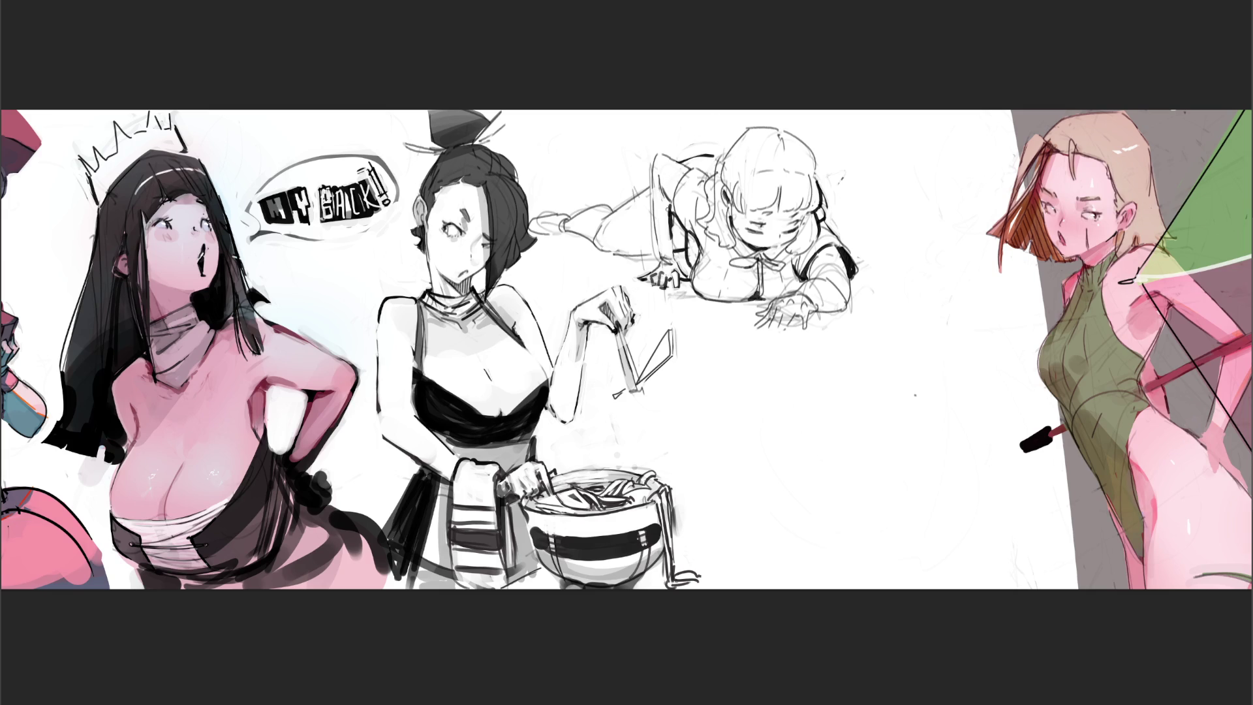
left_click_drag(662, 196, 664, 199)
key("ctrl+z")
key("ctrl+z")
mouse_move(722, 156)
left_mouse_down()
mouse_move(704, 214)
mouse_move(724, 233)
left_mouse_up()
key("ctrl+z")
Ink the hand's top edge and finger lines, plus hair on the left of the face
left_click_drag(796, 314, 809, 327)
key("ctrl+z")
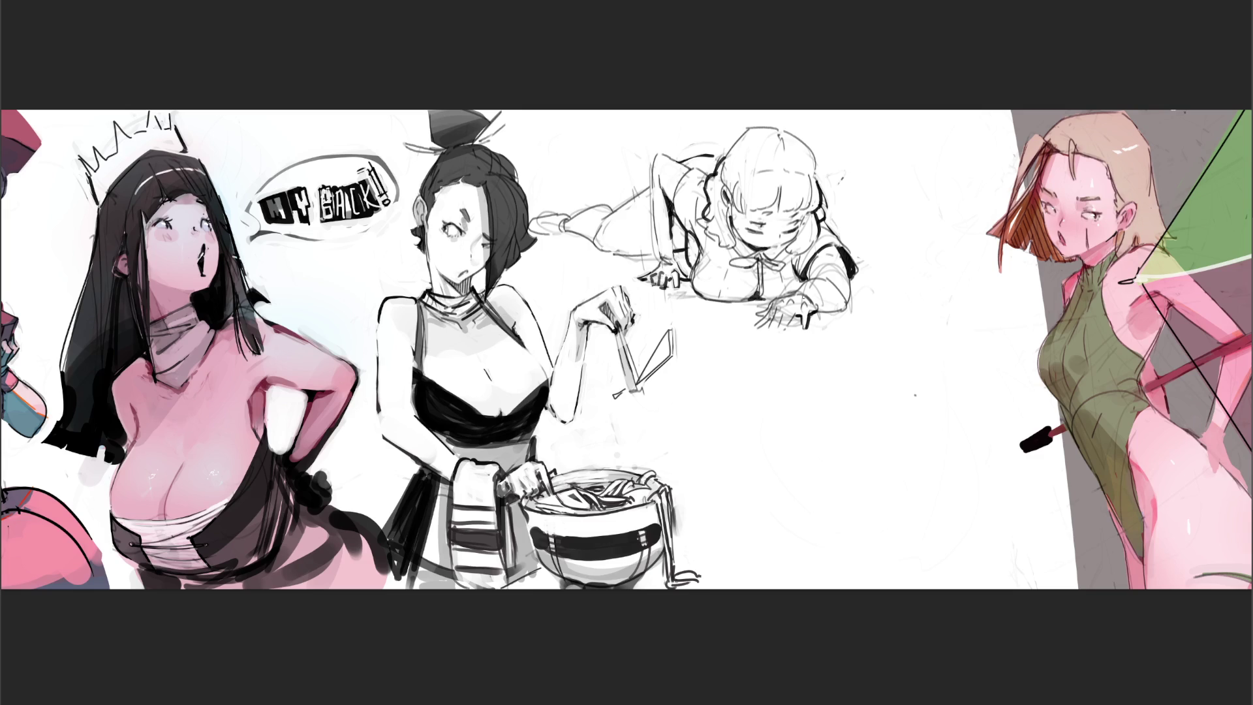
left_click_drag(779, 297, 814, 304)
left_click_drag(785, 307, 782, 314)
mouse_move(732, 238)
left_mouse_down()
mouse_move(746, 199)
mouse_move(771, 242)
mouse_move(747, 243)
mouse_move(792, 226)
mouse_move(807, 246)
mouse_move(787, 243)
mouse_move(818, 220)
left_mouse_up()
Undo both glasses lenses and ink the hair edge beside the face
key("ctrl+z")
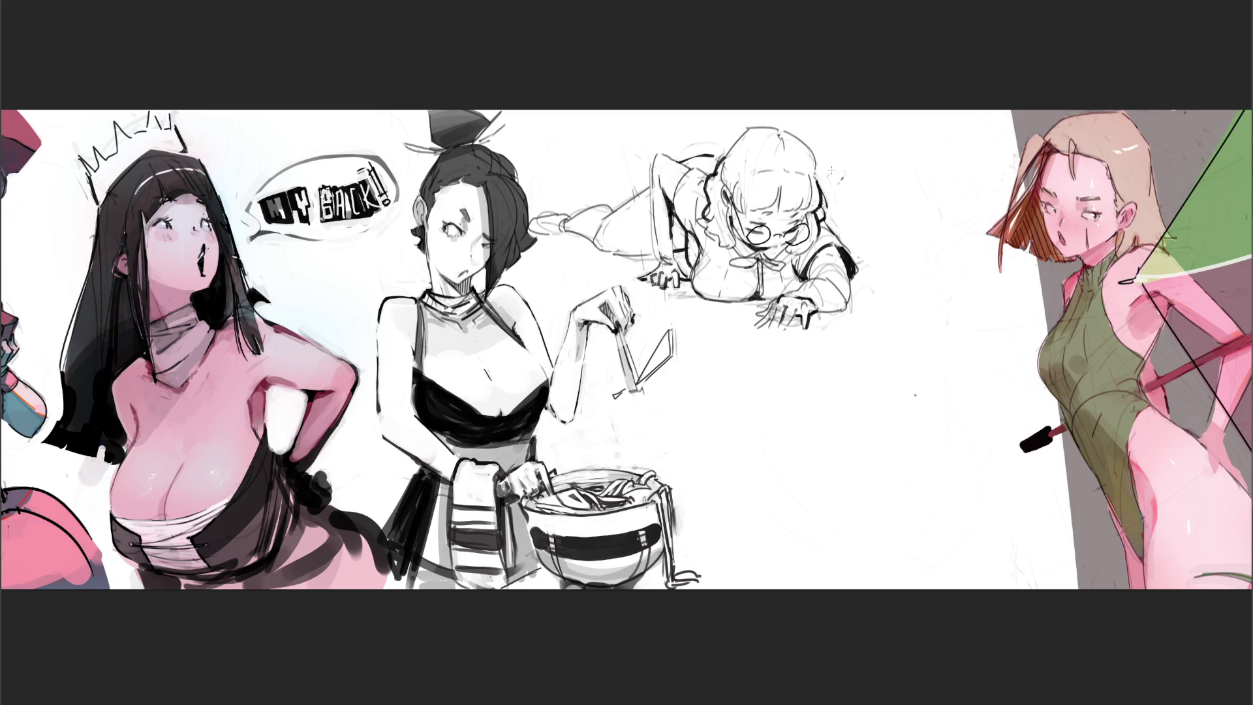
key("ctrl+z")
key("ctrl+z")
key("ctrl+z")
mouse_move(735, 195)
left_mouse_down()
mouse_move(729, 244)
mouse_move(730, 233)
left_mouse_up()
key("ctrl+z")
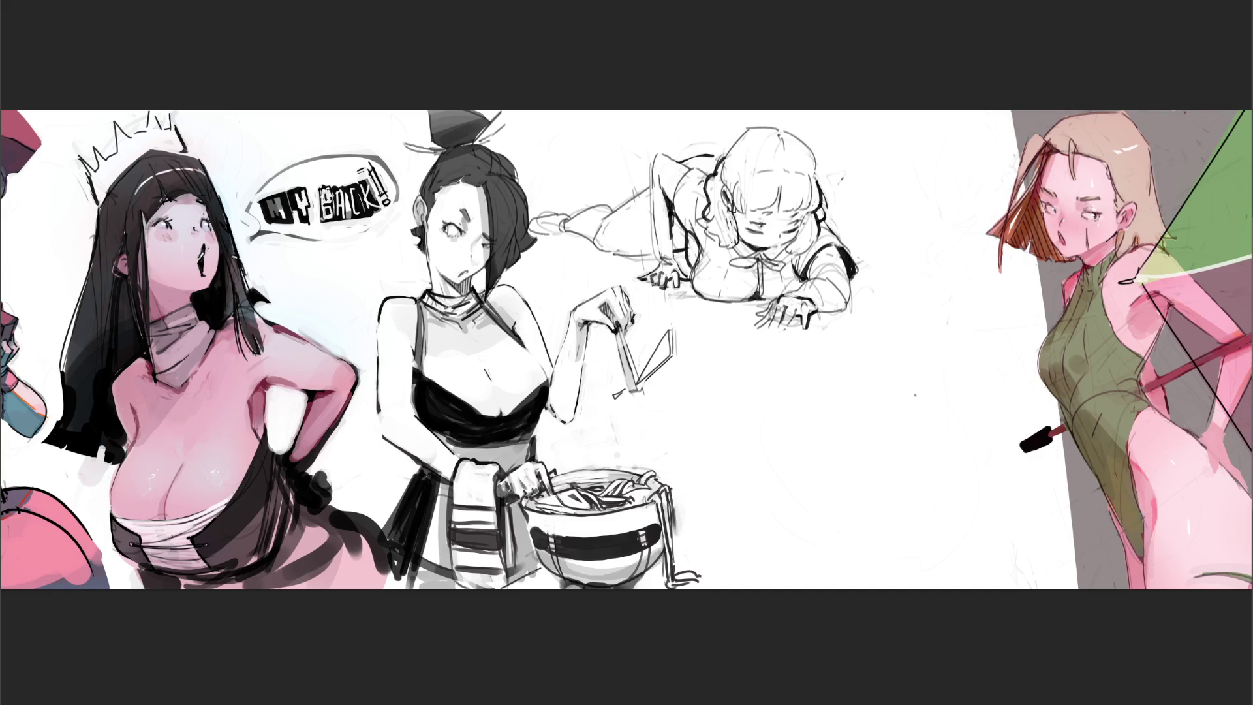
Re-ink the left hair strand, darken the collar bow, and add an arm line
key("ctrl+z")
left_click_drag(740, 219, 731, 250)
mouse_move(756, 256)
left_mouse_down()
mouse_move(732, 264)
mouse_move(781, 267)
mouse_move(752, 257)
left_mouse_up()
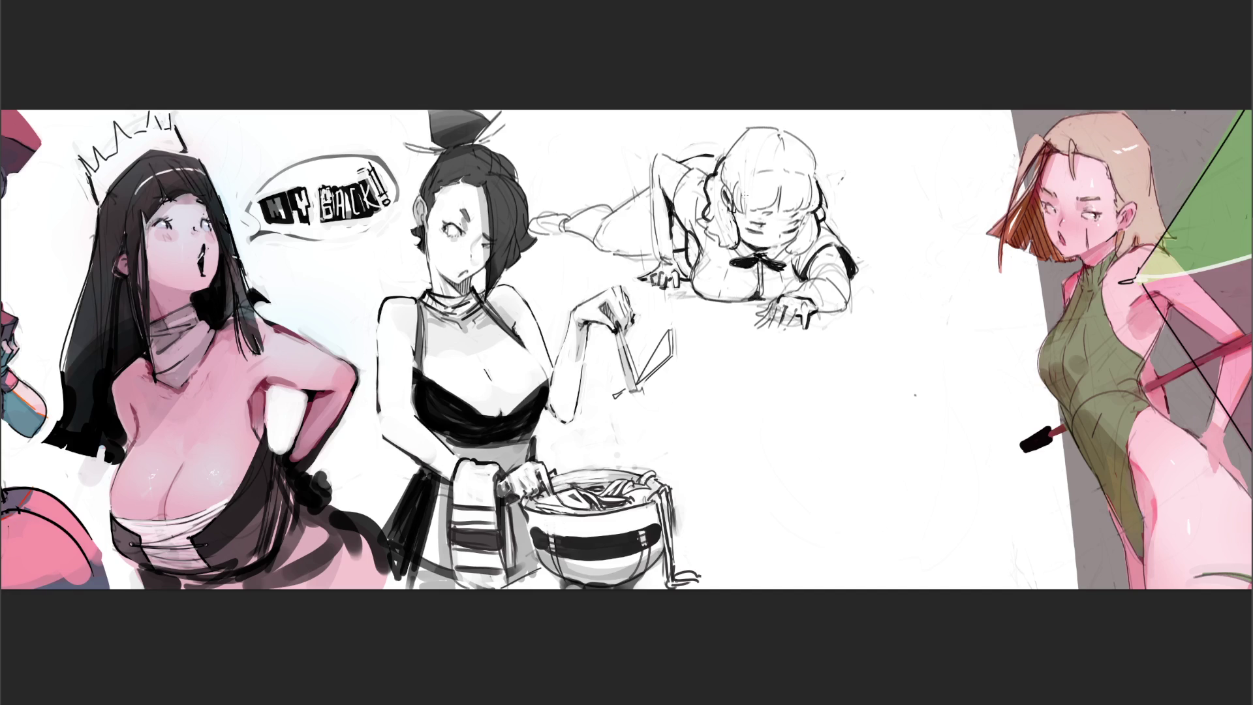
left_click_drag(677, 216, 671, 231)
Ink the arm, hand and sleeve edge lines
mouse_move(795, 296)
left_mouse_down()
mouse_move(819, 273)
mouse_move(835, 276)
mouse_move(802, 291)
mouse_move(823, 310)
mouse_move(847, 302)
left_mouse_up()
key("ctrl+z")
key("ctrl+z")
key("ctrl+z")
left_click_drag(848, 299, 847, 280)
mouse_move(847, 288)
left_mouse_down()
mouse_move(850, 272)
mouse_move(803, 280)
left_mouse_up()
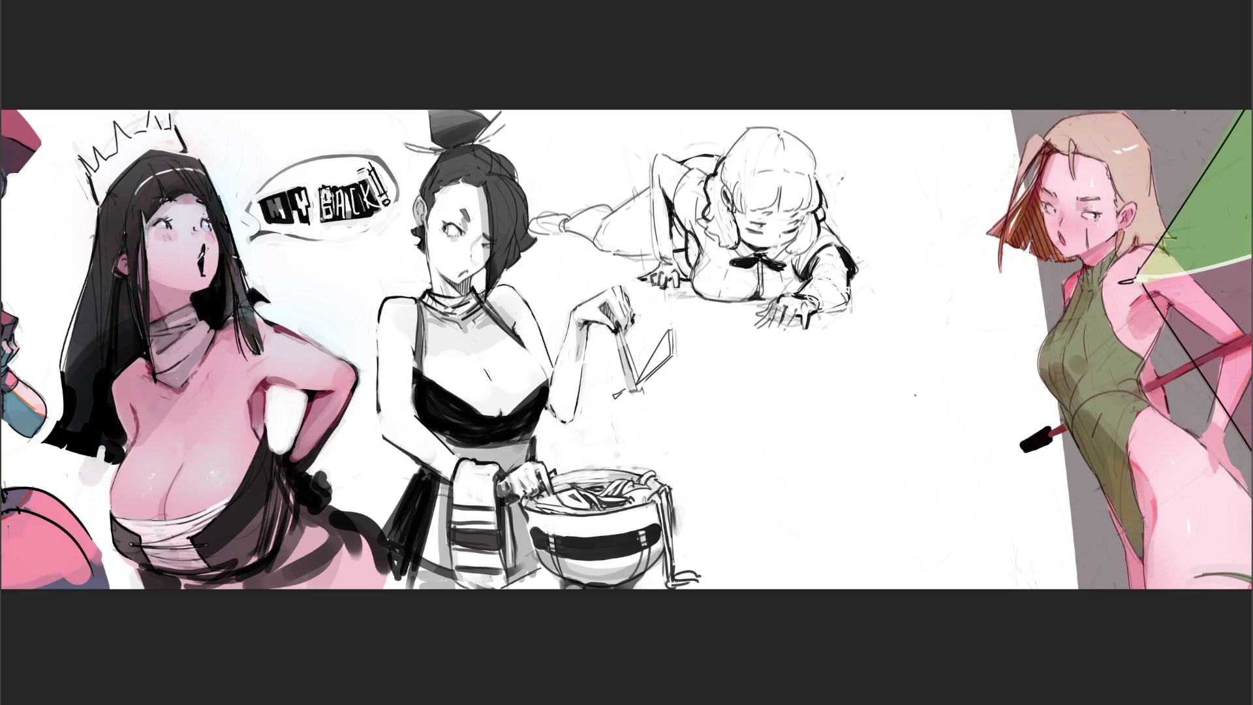
Fill the shoe, hip patch and shoulder solid black and darken the right hair shading
mouse_move(533, 222)
left_mouse_down()
mouse_move(560, 221)
mouse_move(547, 222)
left_mouse_up()
mouse_move(646, 197)
left_mouse_down()
mouse_move(645, 242)
mouse_move(647, 196)
mouse_move(656, 247)
mouse_move(676, 219)
mouse_move(679, 249)
left_mouse_up()
mouse_move(693, 163)
left_mouse_down()
mouse_move(710, 171)
mouse_move(715, 160)
mouse_move(692, 160)
mouse_move(720, 146)
left_mouse_up()
left_click_drag(821, 210, 828, 196)
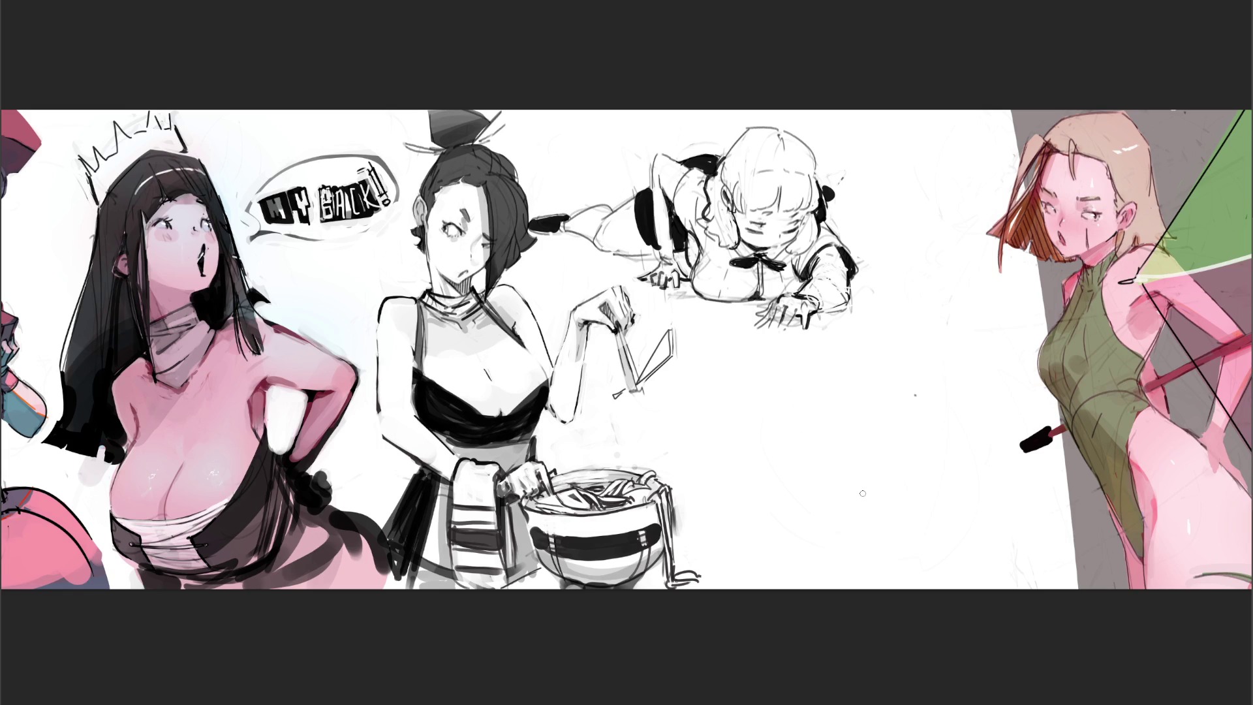
mouse_move(812, 311)
left_mouse_down()
mouse_move(848, 295)
mouse_move(833, 274)
mouse_move(852, 271)
left_mouse_up()
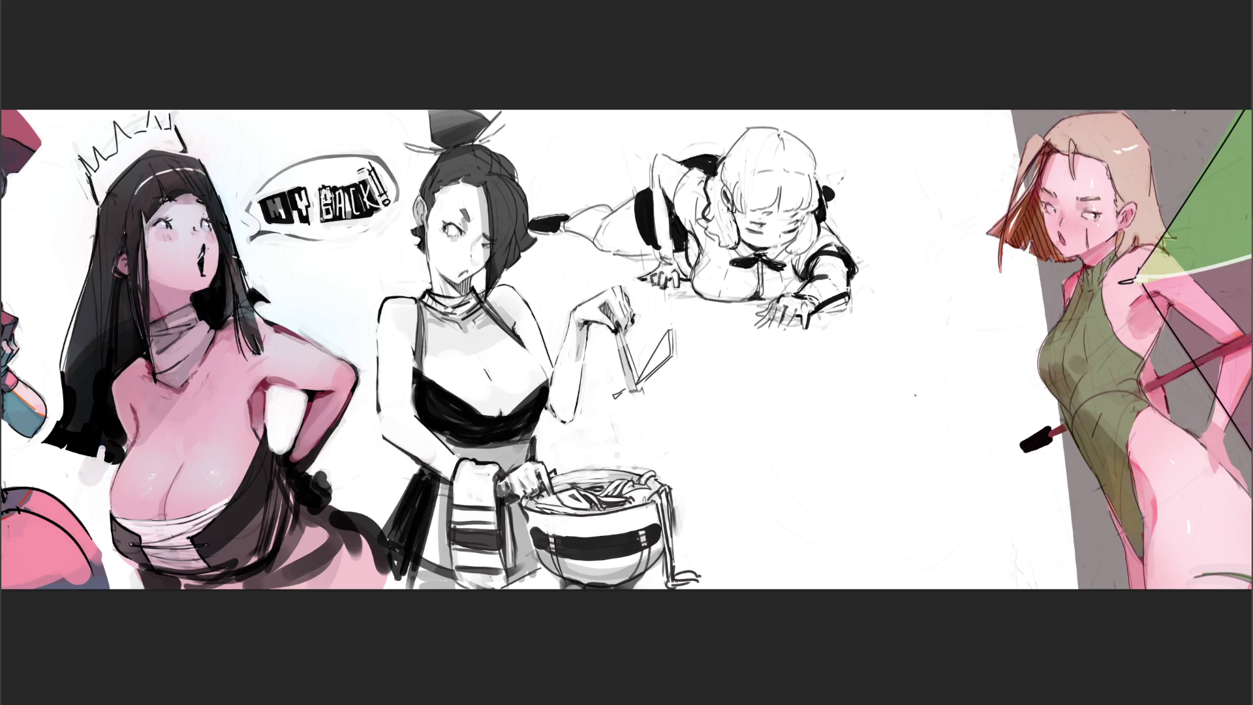
left_click_drag(821, 223, 849, 257)
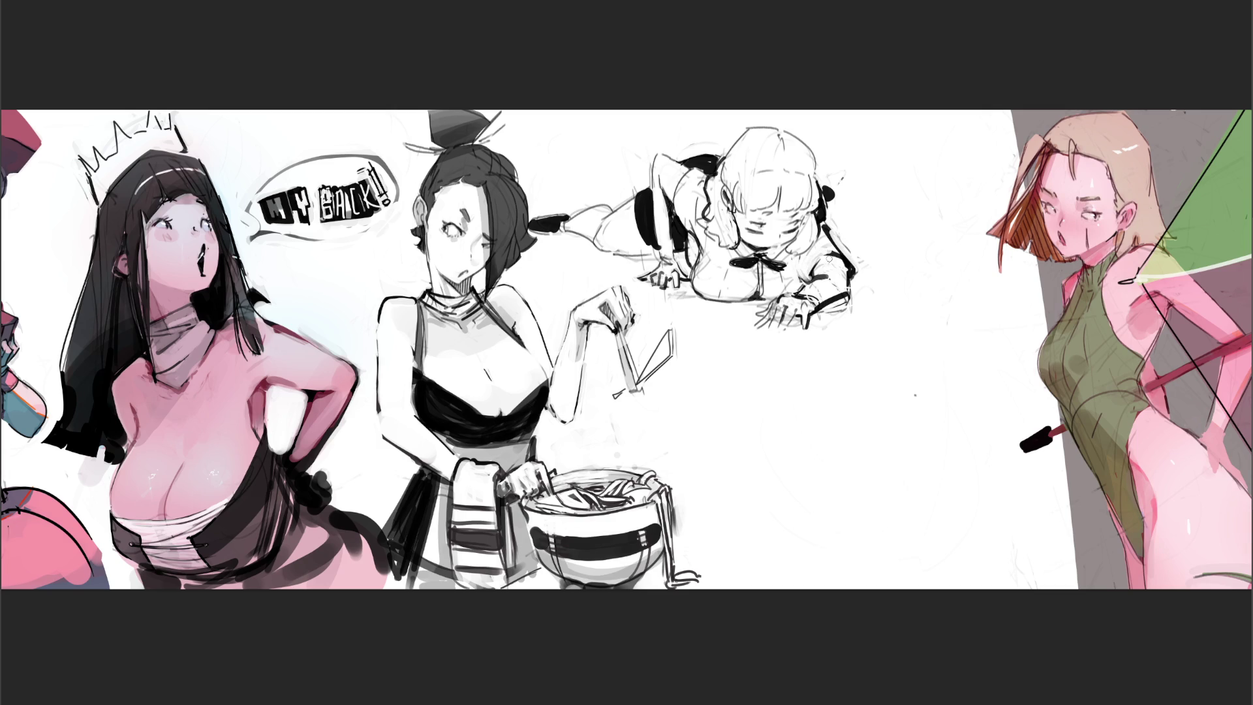
mouse_move(829, 247)
left_mouse_down()
mouse_move(808, 285)
mouse_move(853, 282)
left_mouse_up()
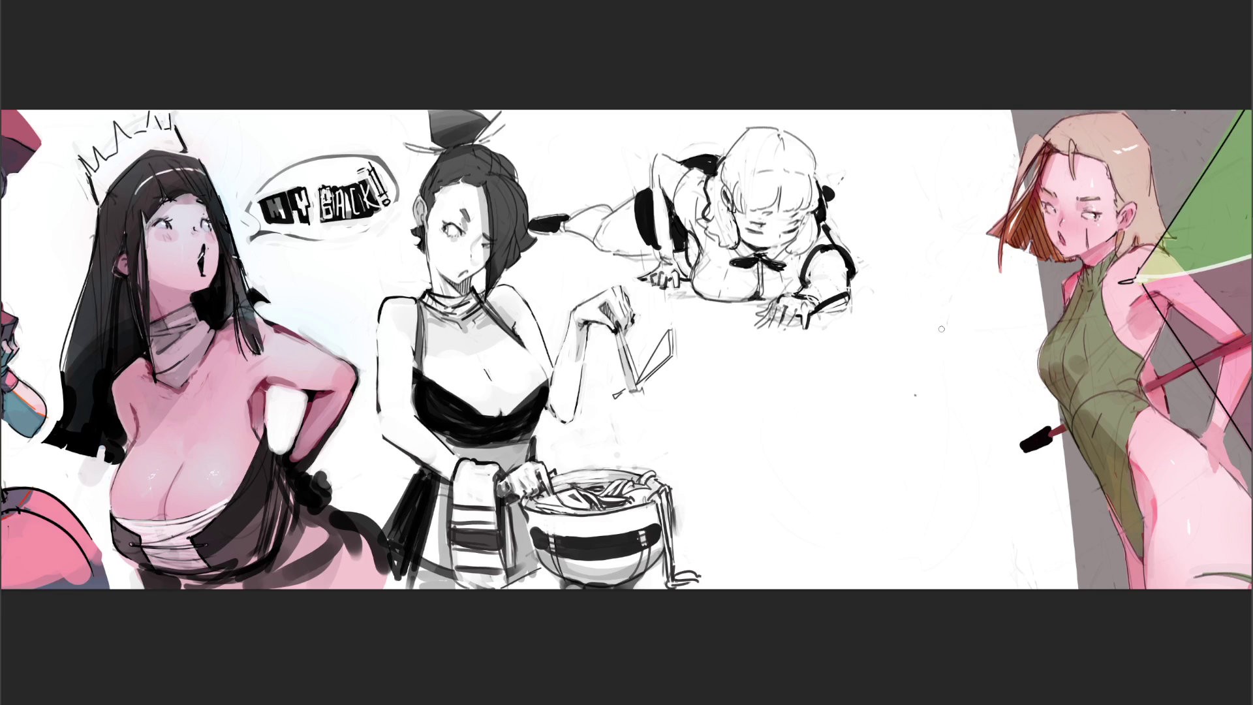
mouse_move(799, 291)
left_mouse_down()
mouse_move(860, 282)
mouse_move(824, 302)
left_mouse_up()
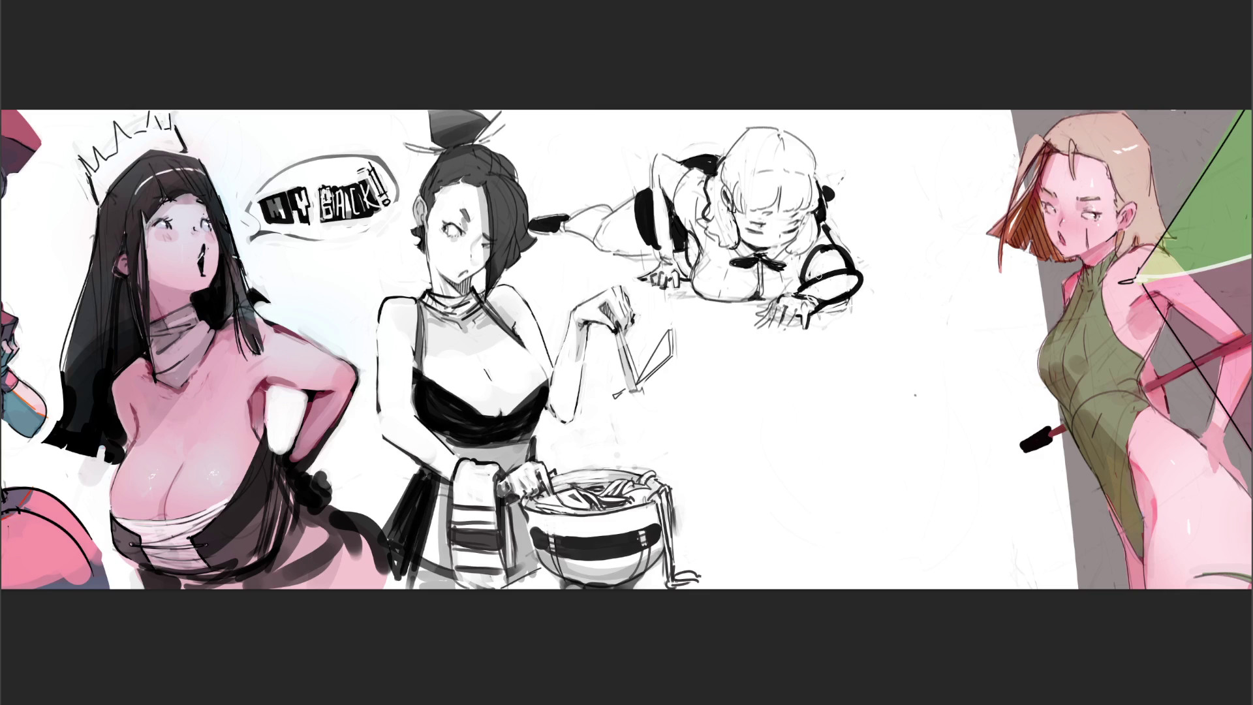
left_click_drag(826, 257, 845, 240)
key("ctrl+z")
left_click_drag(827, 411, 823, 440)
Sketch a tipped cylindrical bucket with its rim arc and handle arch
left_click_drag(856, 392, 890, 430)
mouse_move(822, 407)
left_mouse_down()
mouse_move(884, 391)
mouse_move(895, 432)
left_mouse_up()
mouse_move(874, 385)
left_mouse_down()
mouse_move(892, 404)
mouse_move(845, 391)
left_mouse_up()
mouse_move(846, 392)
left_mouse_down()
mouse_move(855, 361)
mouse_move(901, 401)
mouse_move(838, 396)
left_mouse_up()
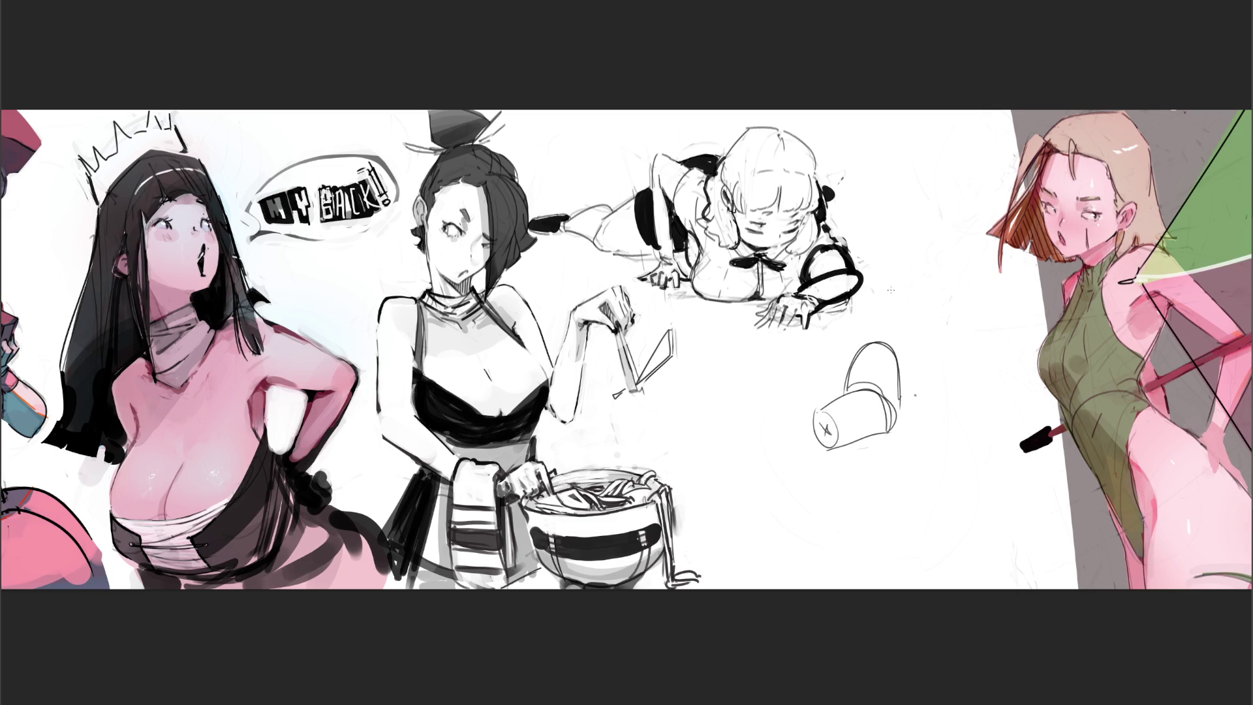
key("ctrl+z")
key("ctrl+z")
key("ctrl+z")
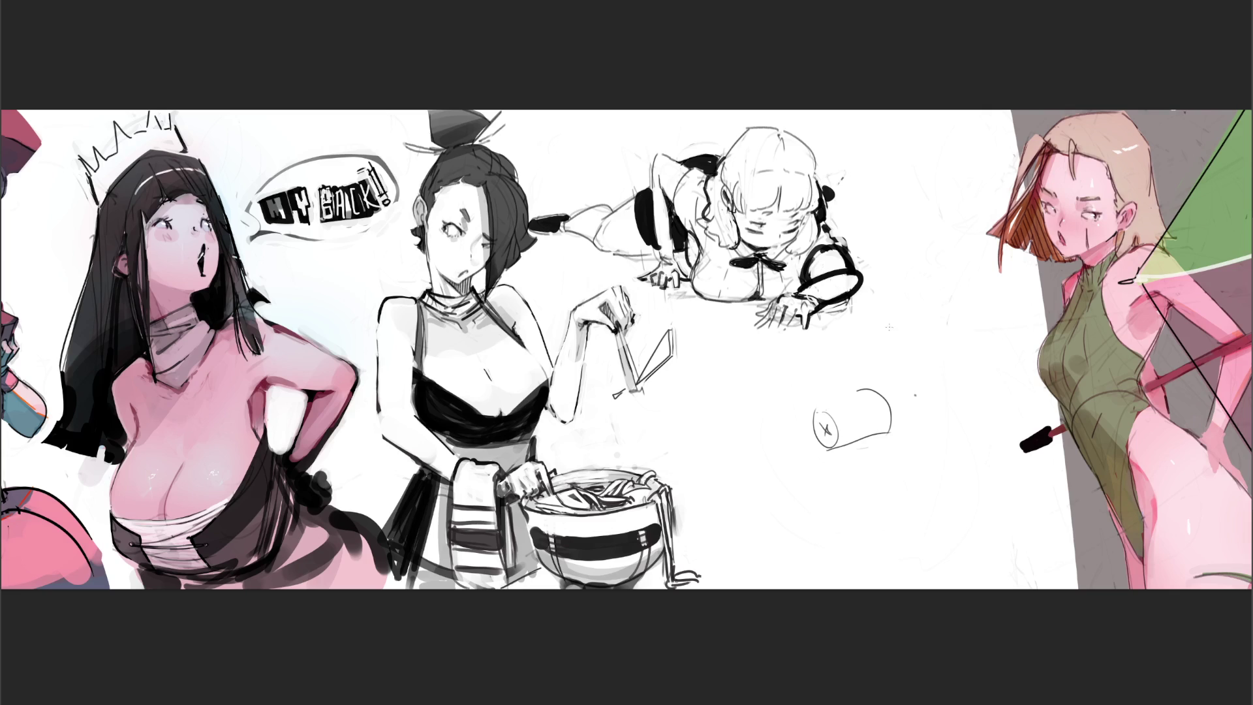
mouse_move(848, 390)
left_mouse_down()
mouse_move(893, 402)
mouse_move(893, 421)
mouse_move(846, 372)
left_mouse_up()
left_click_drag(854, 352, 893, 380)
Add a pointed shape with a ground line left of the bucket and shift the girl right
left_click_drag(811, 418, 830, 461)
left_click_drag(772, 463, 842, 465)
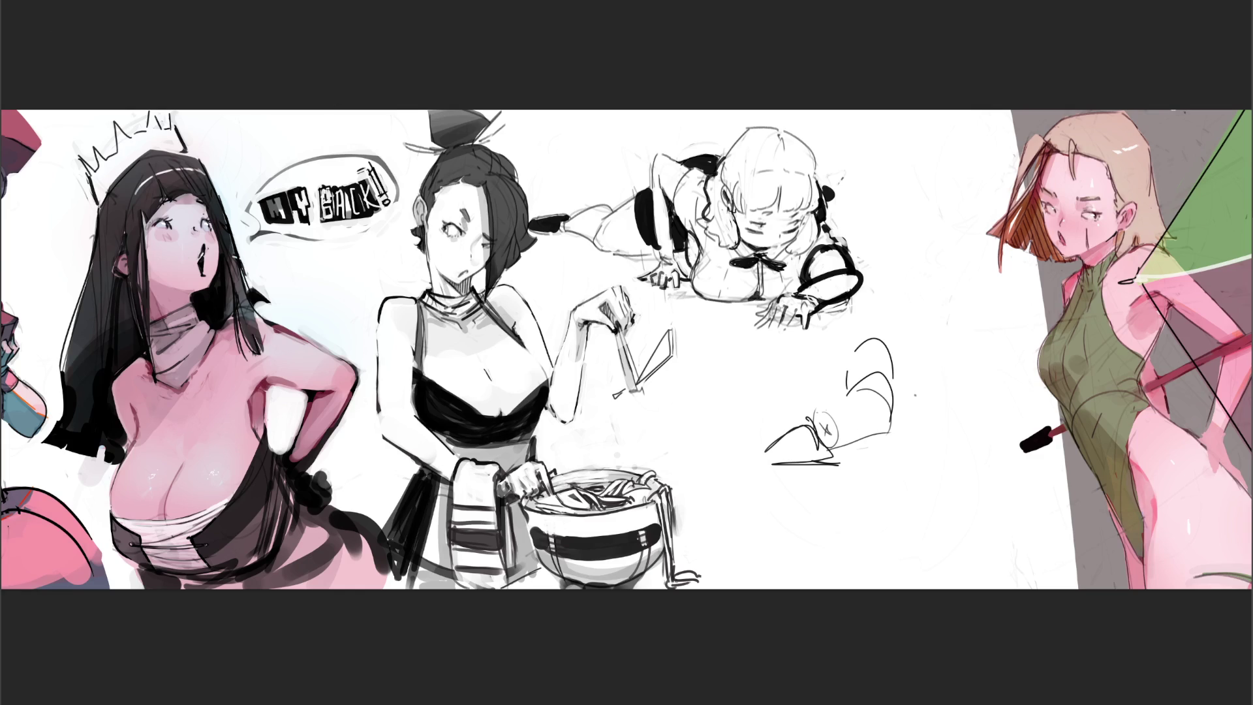
key("ctrl+t")
left_click_drag(757, 261, 809, 264)
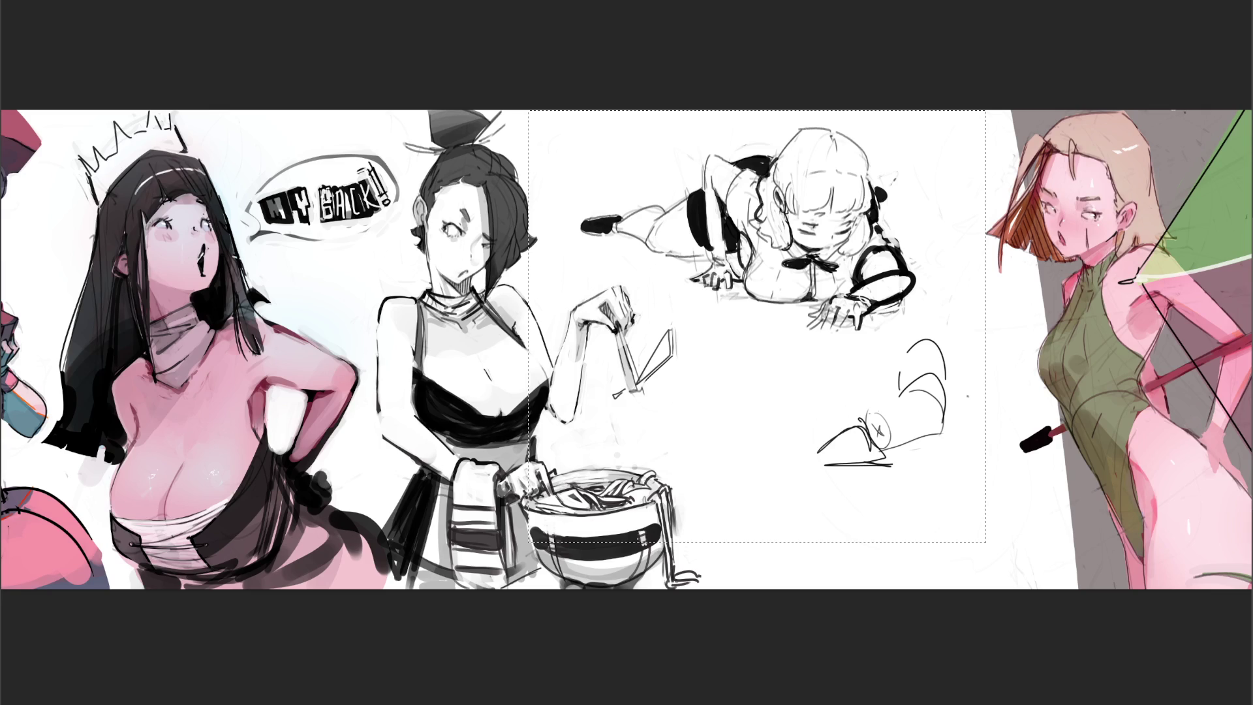
Reshape the reaching arm and hand, deselect, and repaint the hand and lower arm
key("ctrl+z")
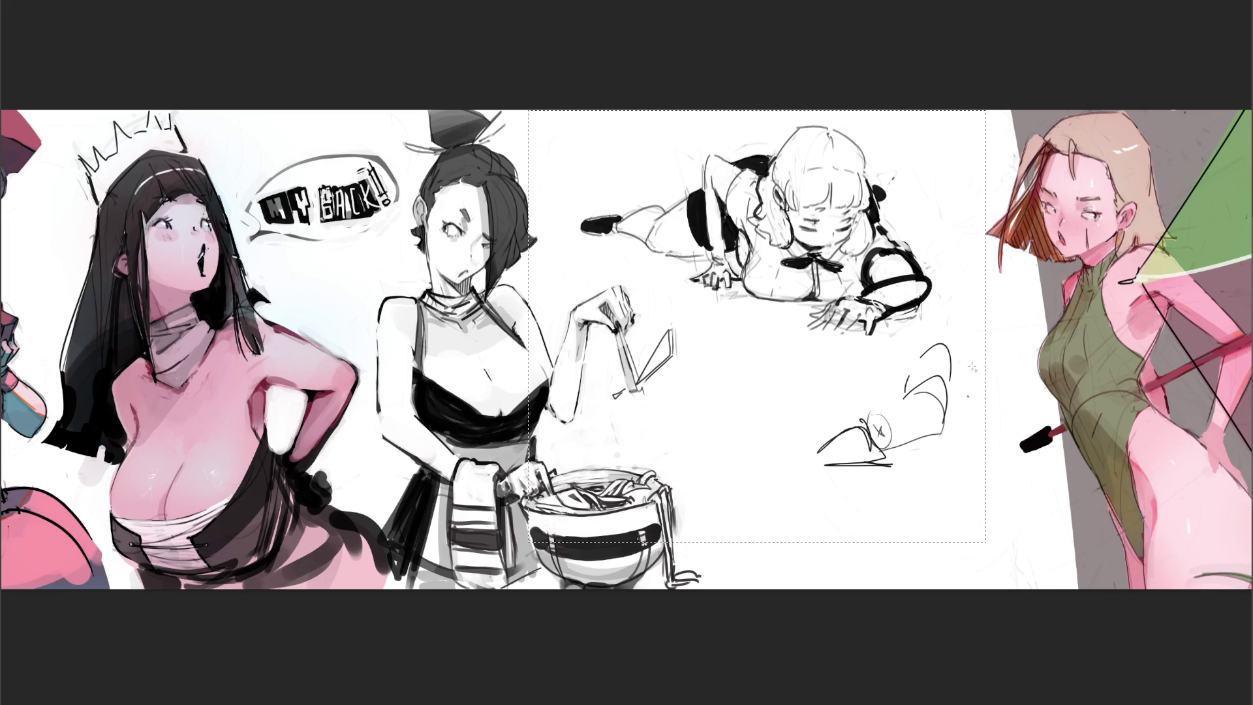
key("ctrl+d")
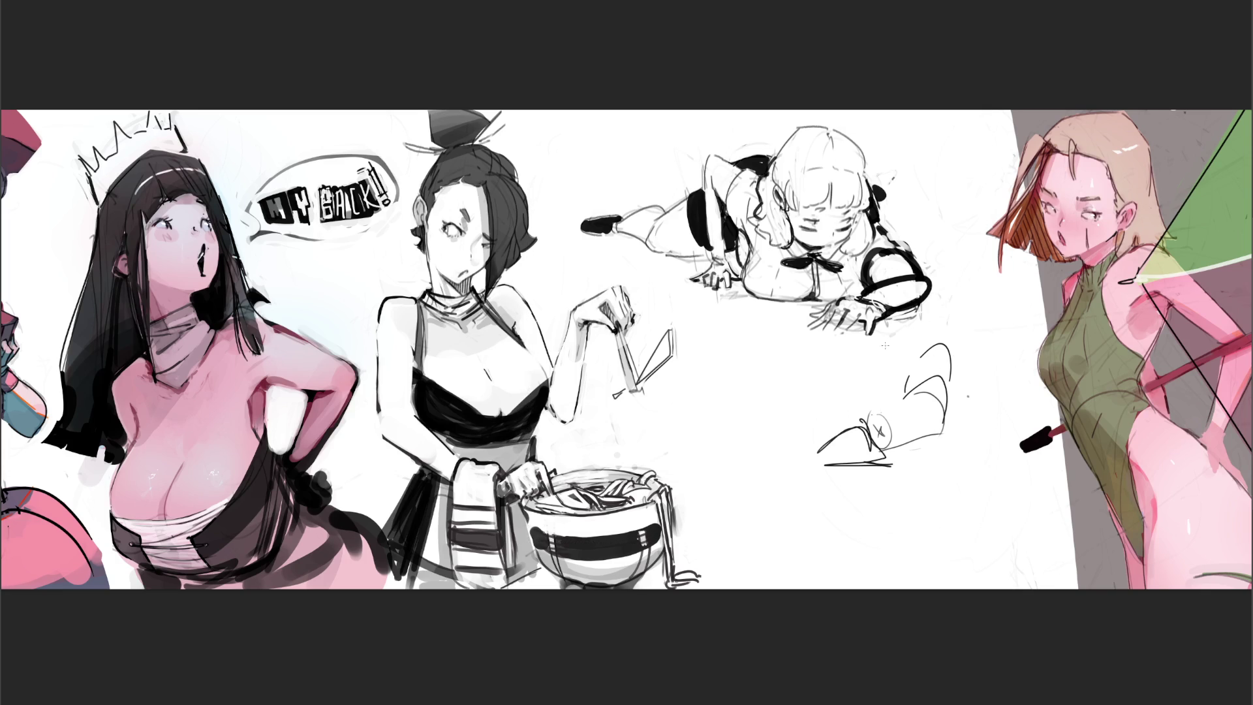
mouse_move(888, 328)
left_mouse_down()
mouse_move(868, 360)
mouse_move(830, 331)
mouse_move(885, 300)
mouse_move(888, 261)
mouse_move(871, 273)
mouse_move(896, 279)
mouse_move(913, 255)
mouse_move(887, 251)
mouse_move(891, 232)
mouse_move(877, 261)
mouse_move(888, 276)
left_mouse_up()
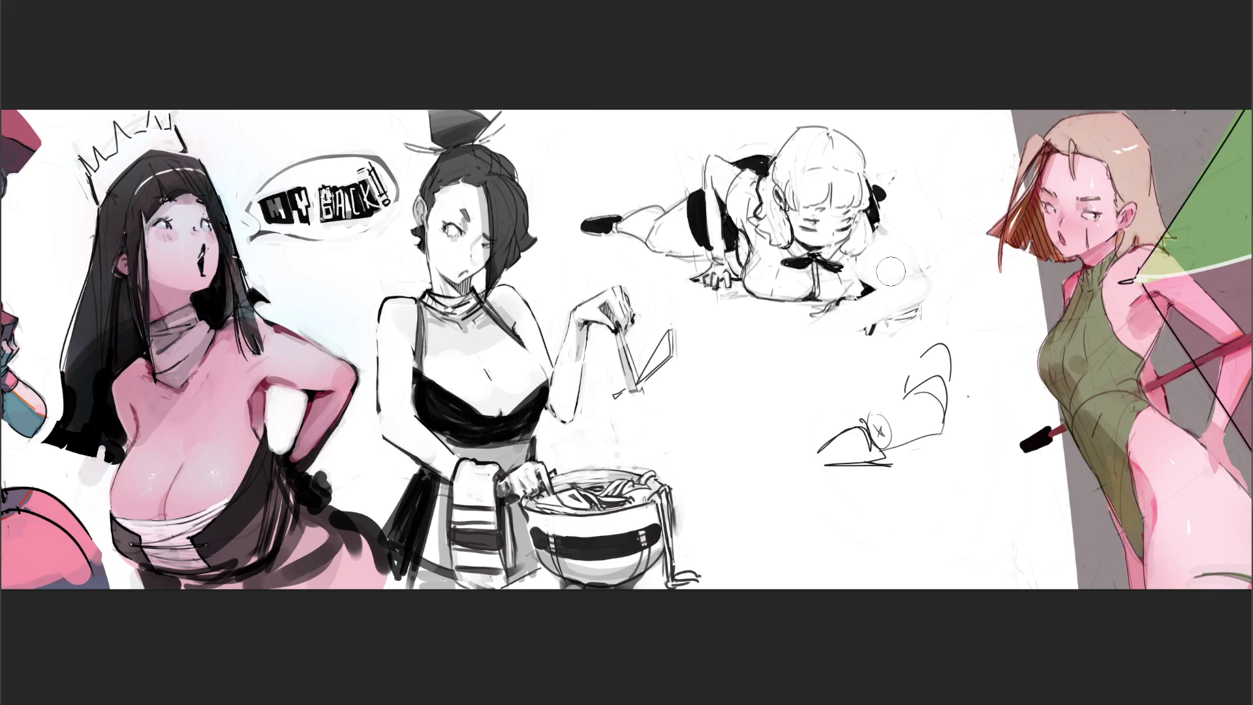
key("bracketleft")
key("bracketleft")
key("bracketleft")
Touch up the bow and hair lines and try dash marks beside the hair
mouse_move(871, 210)
left_mouse_down()
mouse_move(880, 223)
mouse_move(903, 191)
mouse_move(912, 226)
left_mouse_up()
left_click_drag(899, 238, 859, 285)
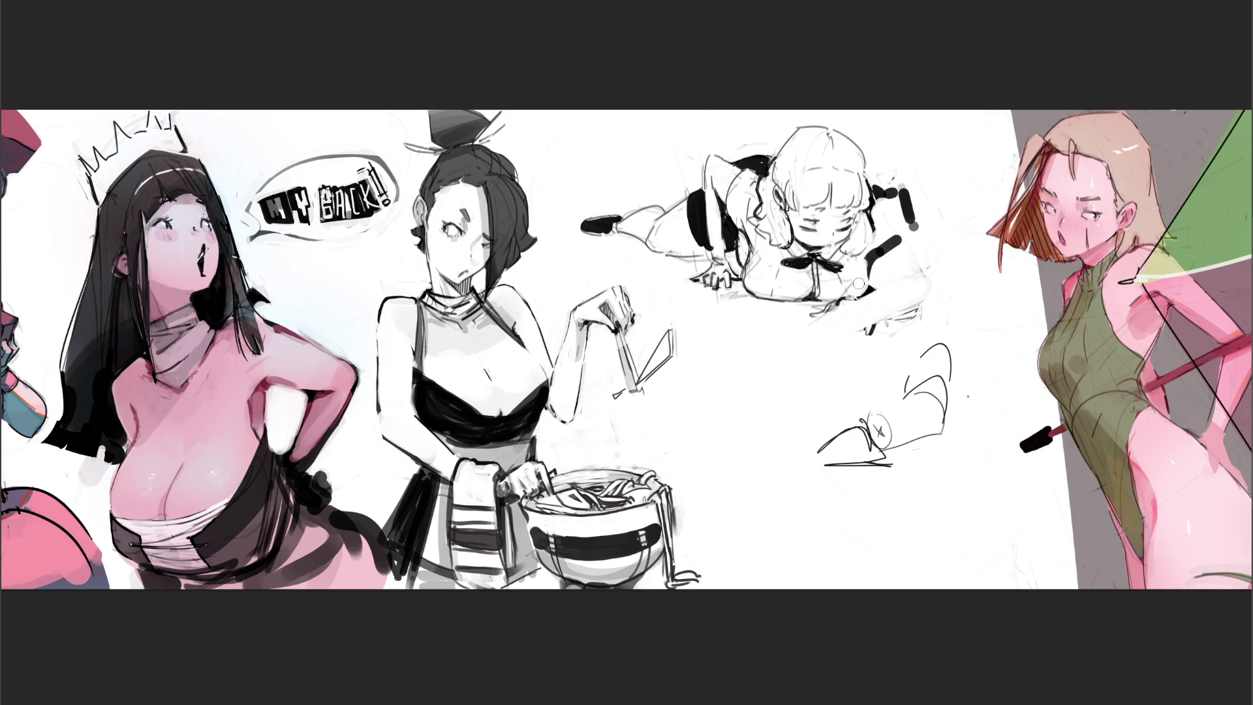
mouse_move(910, 193)
left_mouse_down()
mouse_move(935, 192)
mouse_move(923, 249)
left_mouse_up()
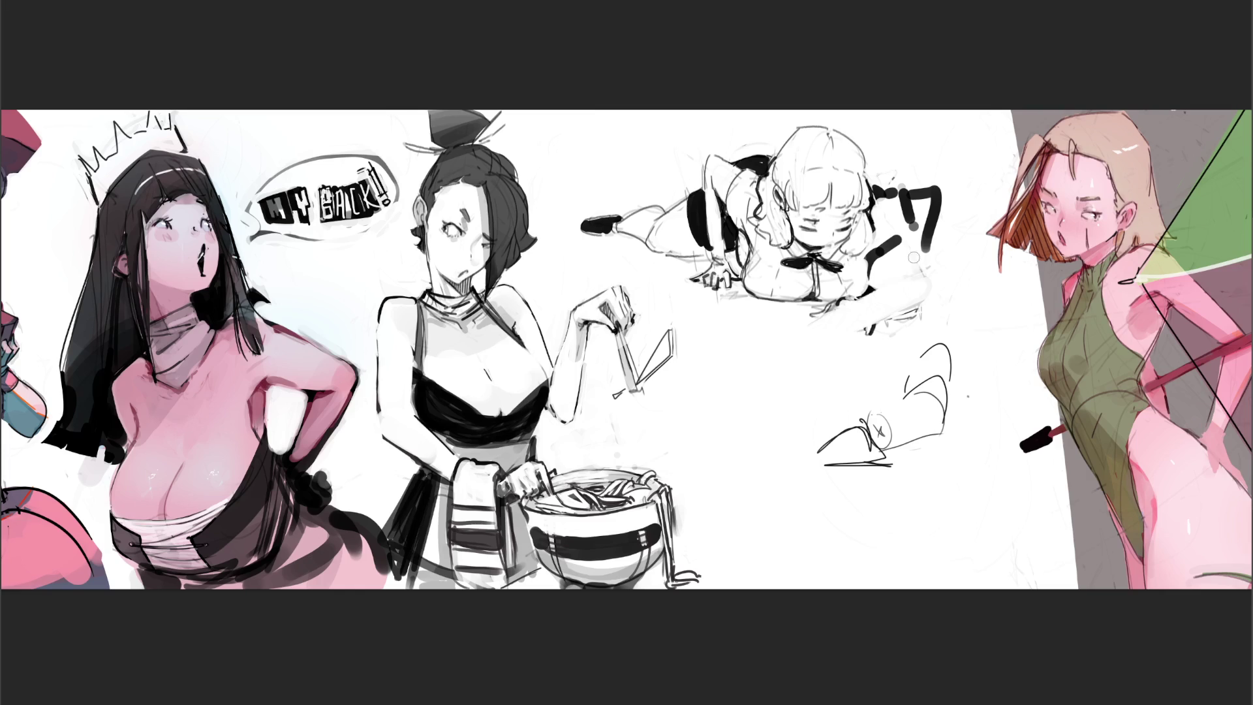
key("ctrl+z")
key("ctrl+z")
Paint exclamation marks beside the hair, then undo and erase the dark leftovers
mouse_move(893, 190)
left_mouse_down()
mouse_move(920, 173)
mouse_move(927, 219)
mouse_move(907, 244)
mouse_move(914, 274)
left_mouse_up()
left_click_drag(928, 214, 922, 280)
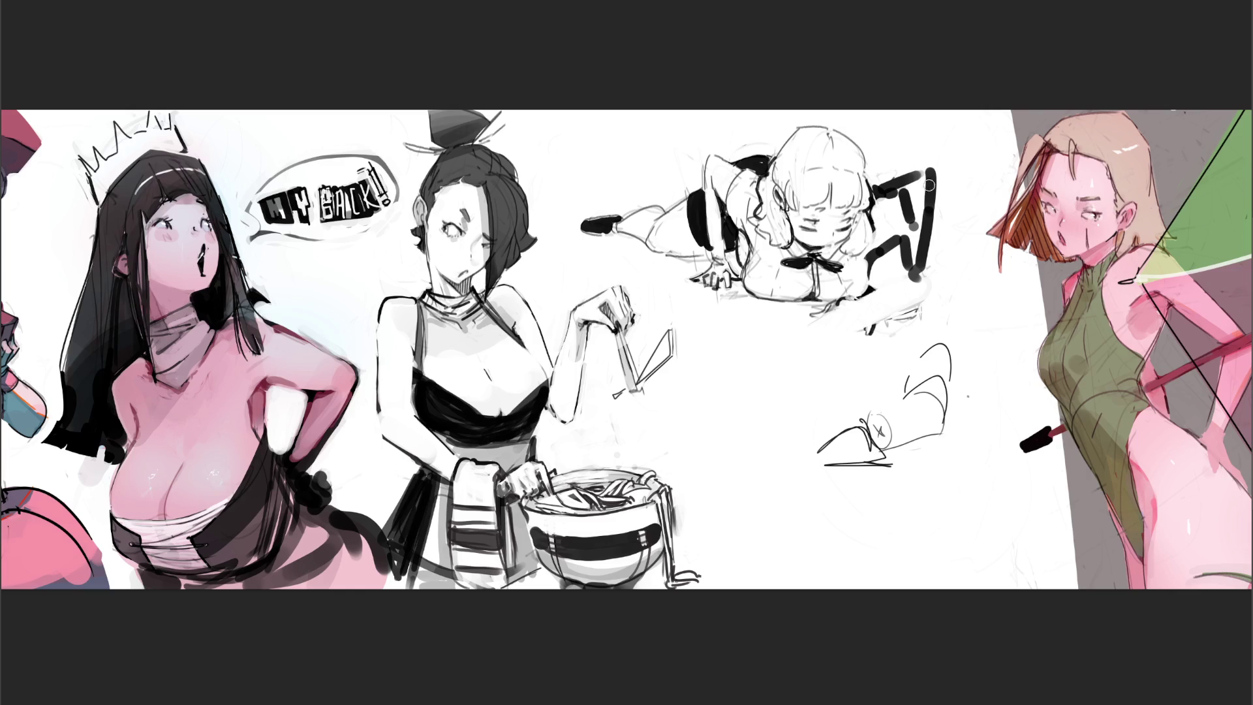
key("ctrl+z")
key("ctrl+z")
key("ctrl+z")
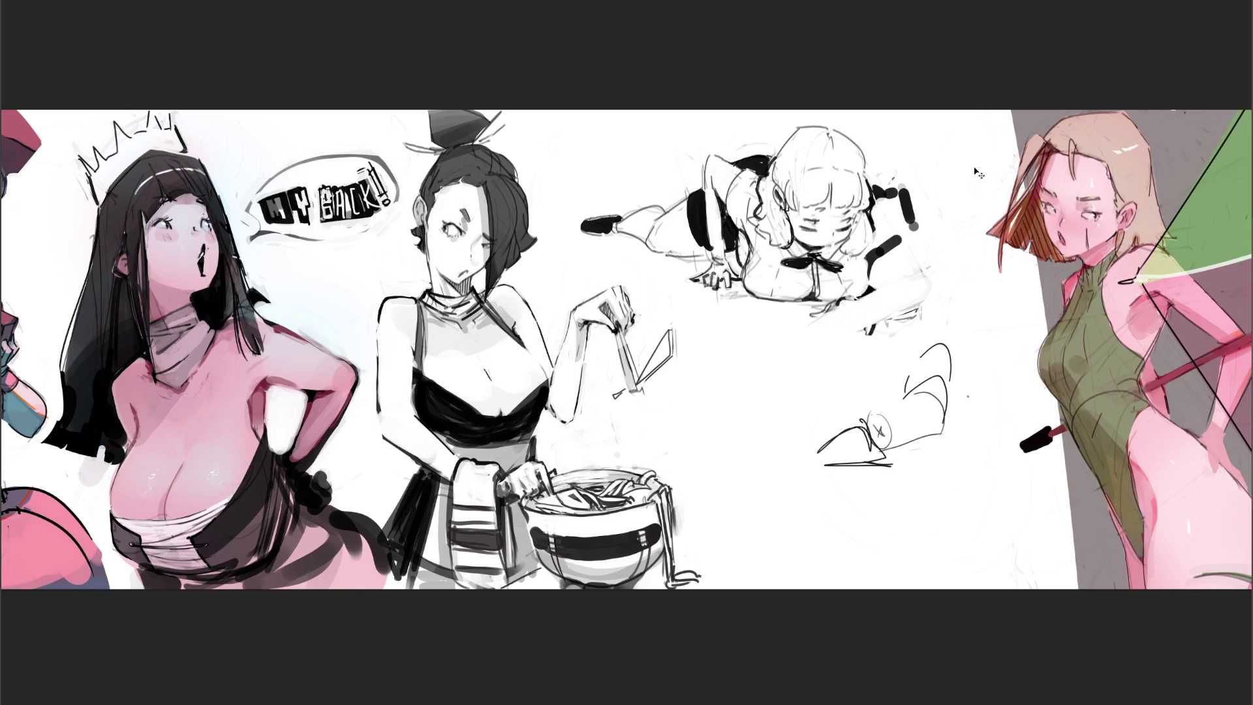
mouse_move(903, 191)
left_mouse_down()
mouse_move(876, 183)
mouse_move(911, 221)
mouse_move(877, 257)
mouse_move(884, 267)
mouse_move(879, 239)
mouse_move(910, 261)
mouse_move(903, 277)
mouse_move(875, 274)
left_mouse_up()
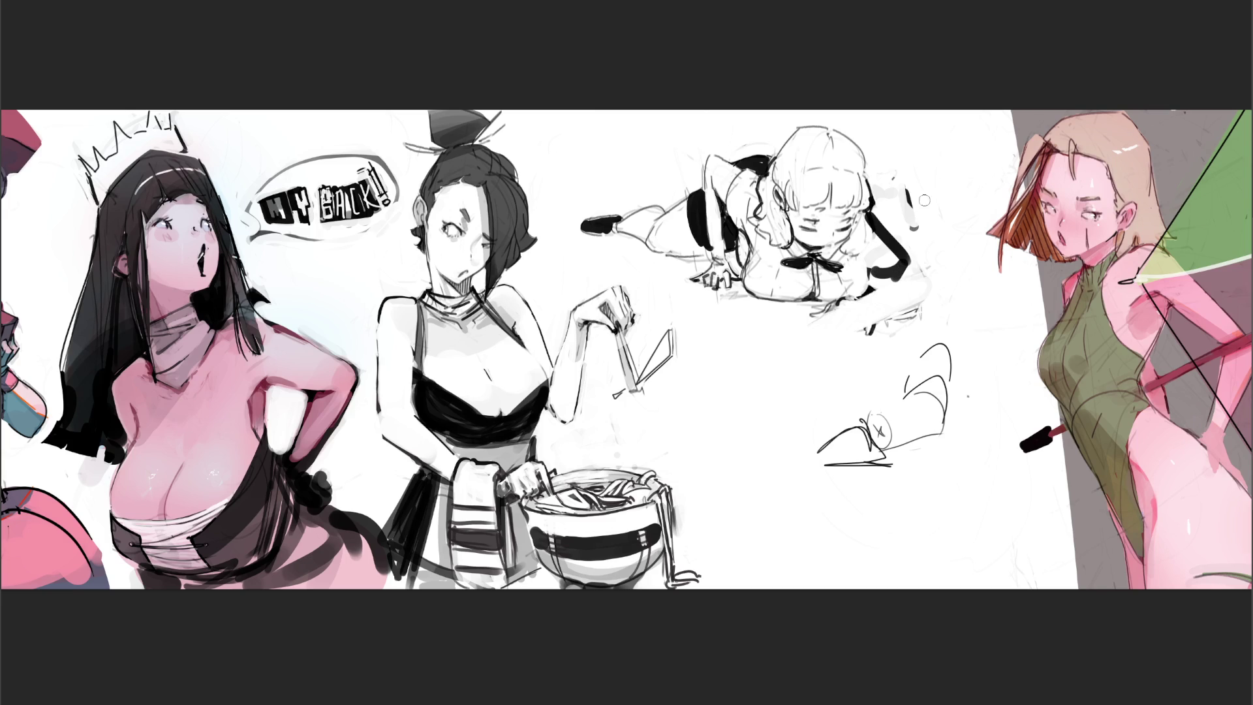
Ink a thick contour down the right arm, a dark hand, and the raised arm's left edge
mouse_move(920, 272)
left_mouse_down()
mouse_move(934, 283)
mouse_move(903, 275)
mouse_move(844, 307)
mouse_move(862, 317)
mouse_move(938, 290)
mouse_move(917, 269)
mouse_move(880, 294)
mouse_move(881, 267)
mouse_move(895, 261)
mouse_move(870, 258)
mouse_move(922, 251)
mouse_move(930, 264)
left_mouse_up()
mouse_move(848, 303)
left_mouse_down()
mouse_move(829, 297)
mouse_move(821, 320)
mouse_move(842, 323)
mouse_move(829, 306)
mouse_move(895, 297)
left_mouse_up()
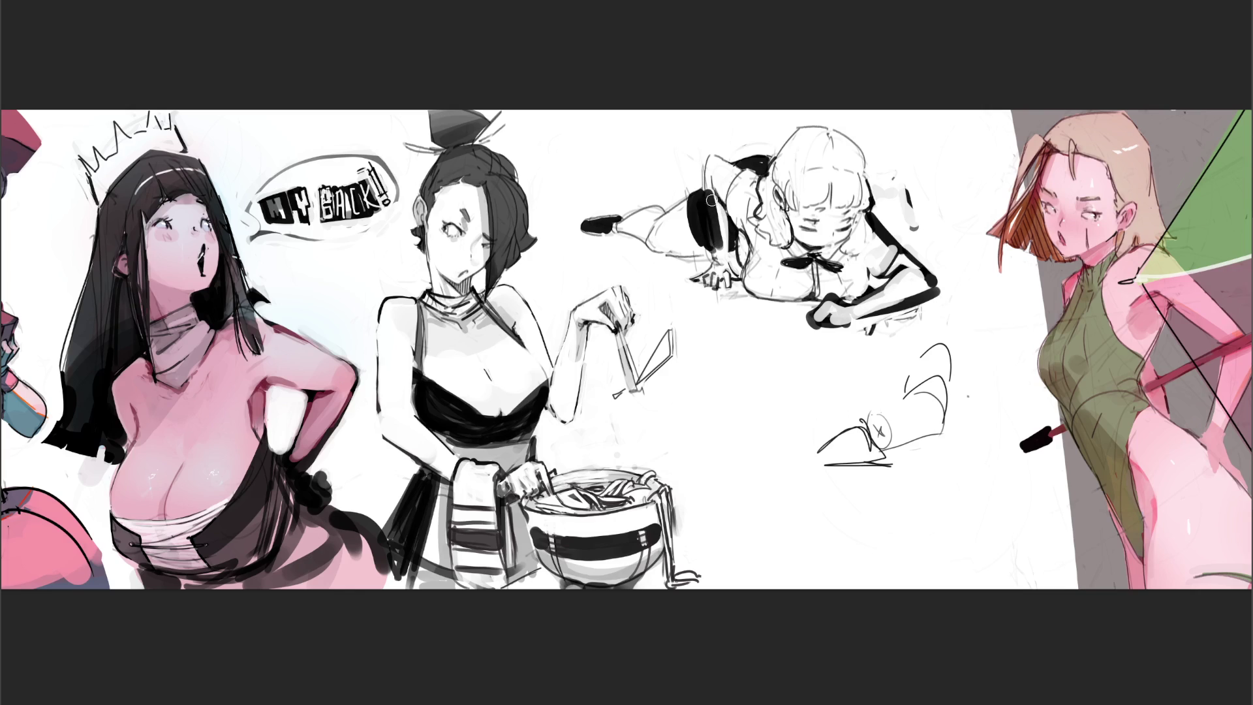
left_click_drag(715, 162, 710, 188)
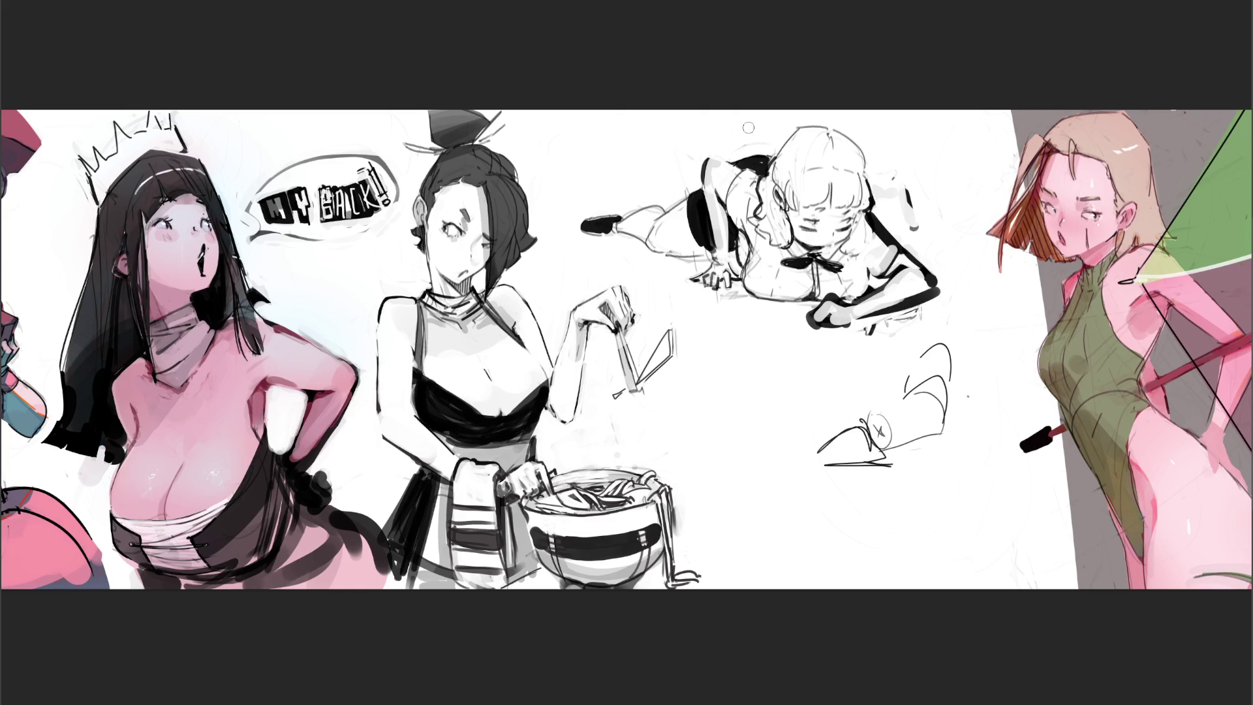
Add a dark wrist cuff, whiten overdrawn hand and arm lines, and mirror the girl horizontally
mouse_move(825, 315)
left_mouse_down()
mouse_move(842, 316)
mouse_move(812, 325)
mouse_move(875, 305)
left_mouse_up()
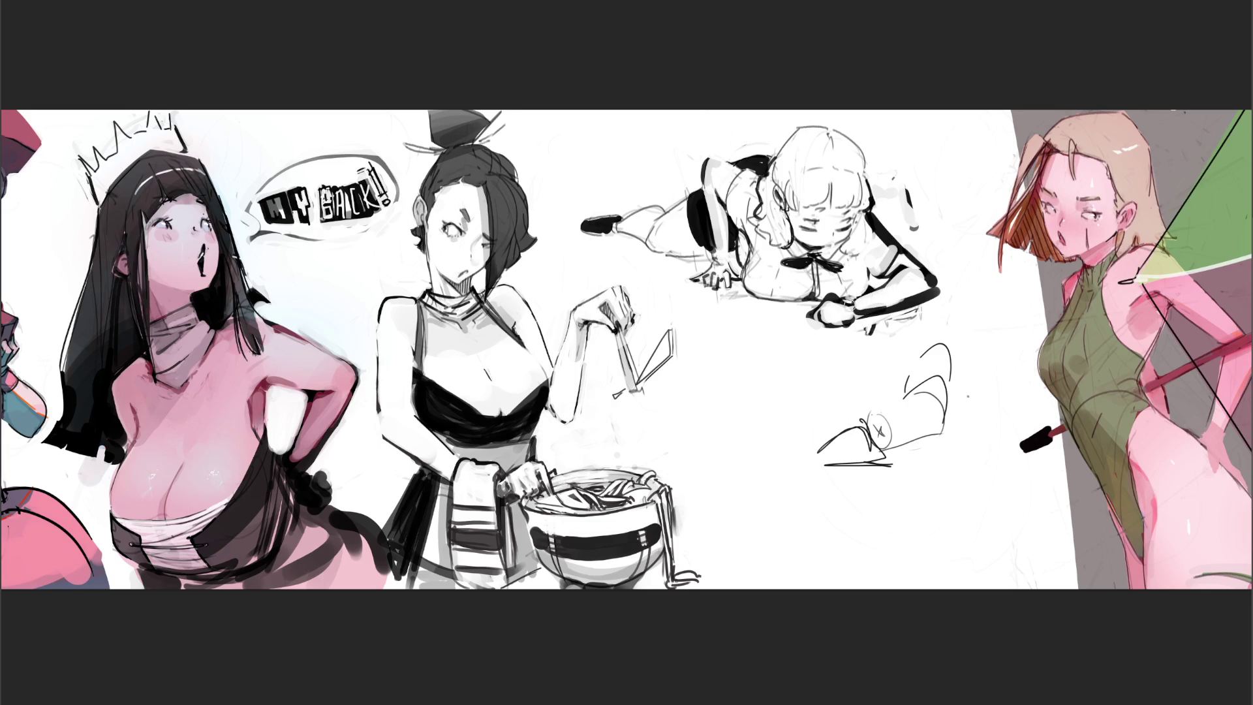
left_click_drag(847, 305, 874, 299)
mouse_move(911, 247)
left_mouse_down()
mouse_move(933, 269)
mouse_move(917, 301)
left_mouse_up()
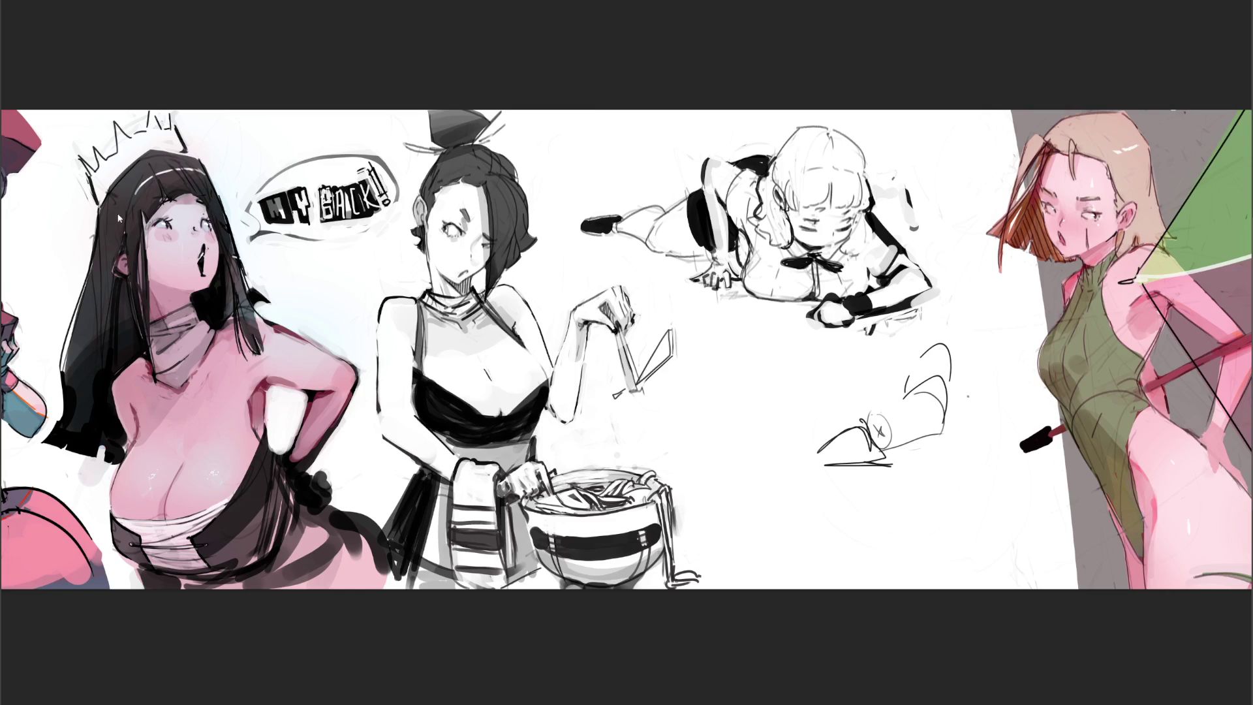
key("h")
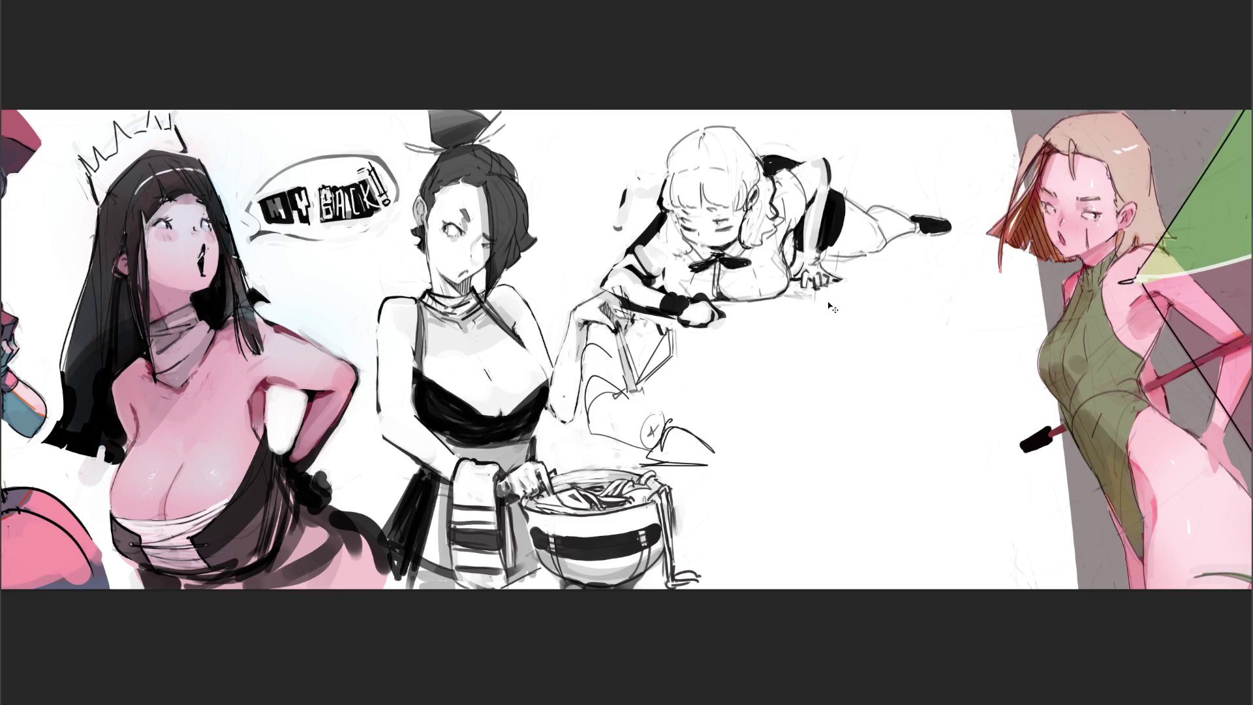
Move the mirrored crawling girl up and to the right into her new position
left_click_drag(832, 306, 888, 289)
left_click_drag(603, 195, 595, 186)
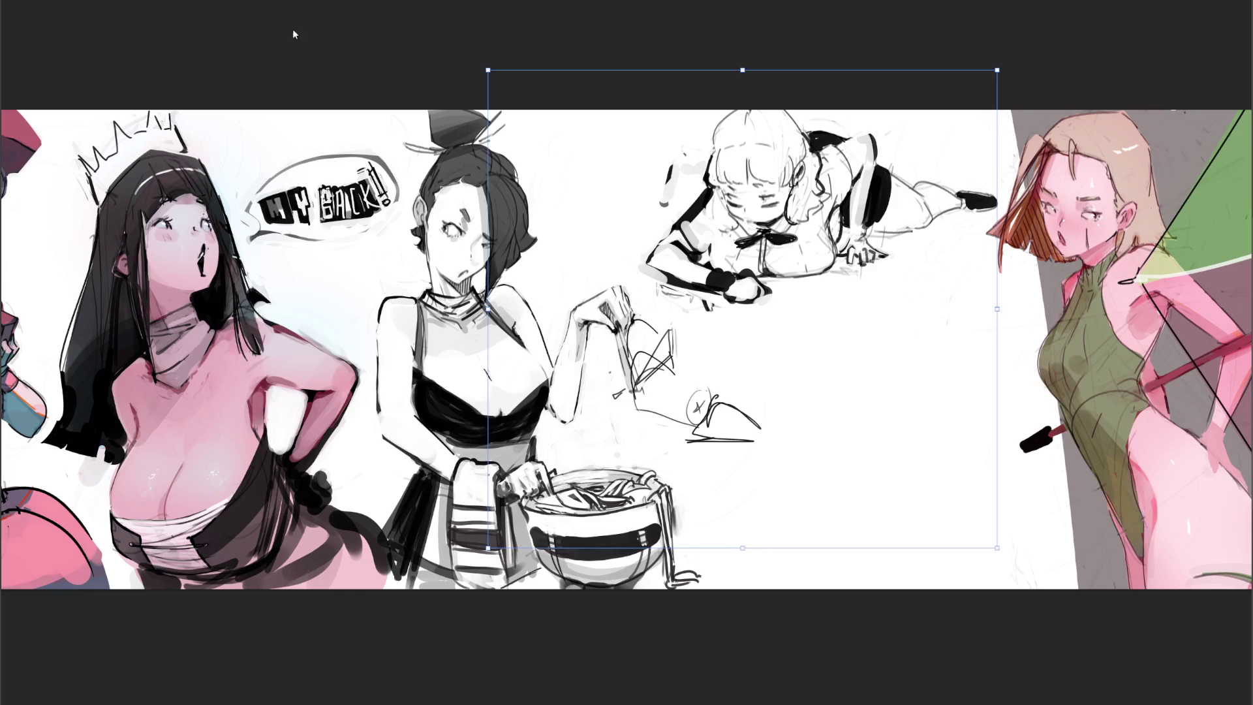
key("Return")
Bend the lassoed leg upward into a raised, bent pose
mouse_move(904, 126)
left_mouse_down()
mouse_move(868, 233)
mouse_move(978, 232)
mouse_move(1008, 171)
mouse_move(848, 124)
mouse_move(809, 131)
mouse_move(819, 149)
mouse_move(906, 125)
mouse_move(862, 202)
left_mouse_up()
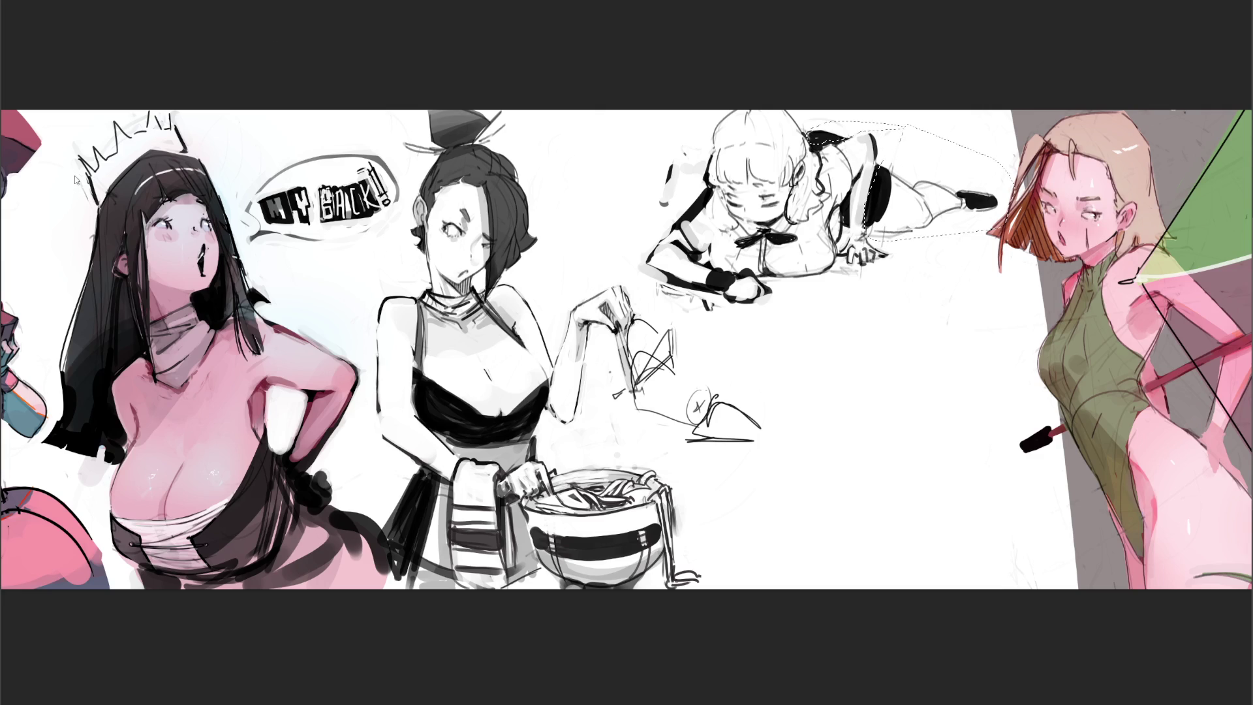
mouse_move(907, 233)
left_mouse_down()
mouse_move(914, 195)
mouse_move(901, 229)
mouse_move(631, 209)
left_mouse_up()
key("Return")
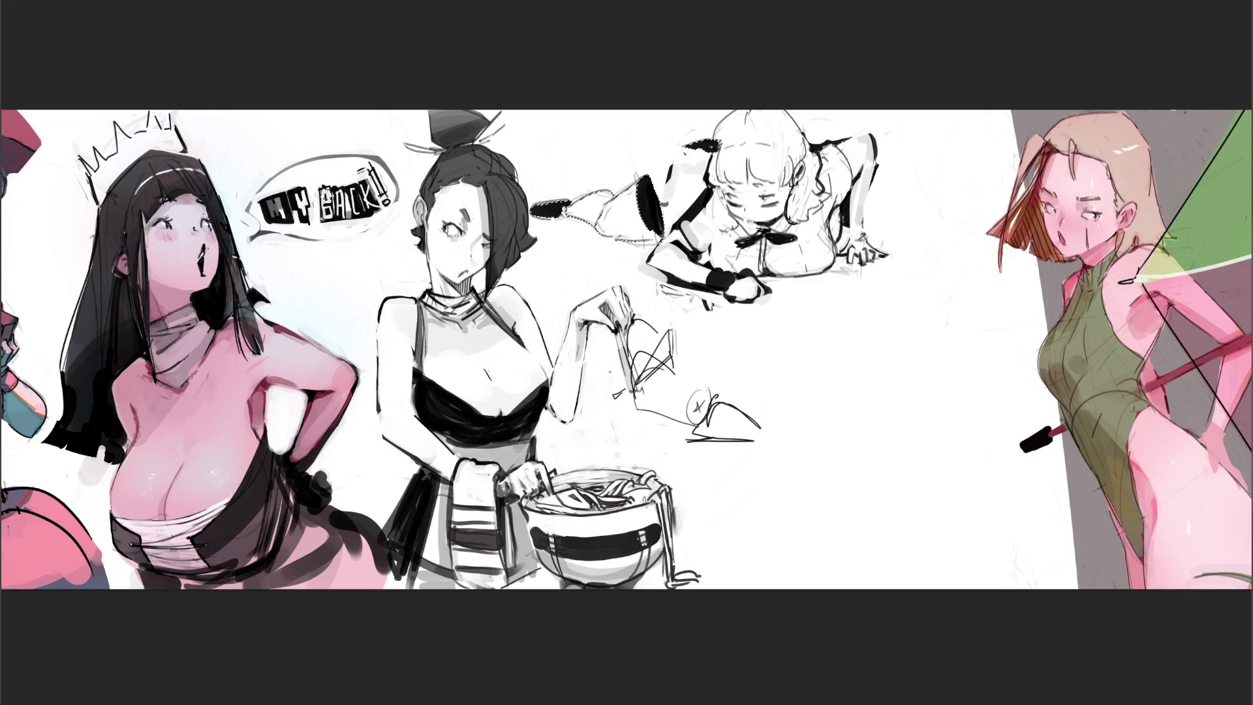
Shift the whole crawling figure and her sketches to the right, then ink a dot on her sleeve
key("ctrl+d")
key("ctrl+t")
left_click_drag(824, 292, 902, 288)
key("Return")
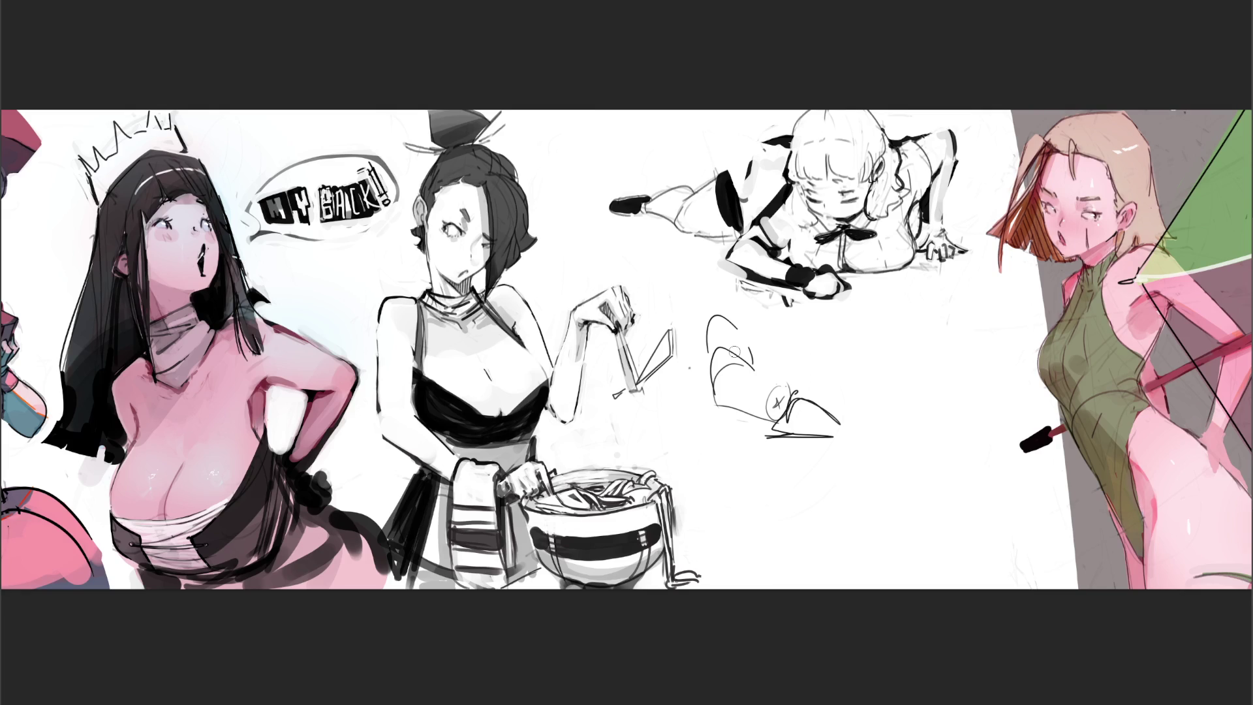
left_click(772, 164)
Fill the sleeve and shoulder with black, lighten its top, and extend a grey leg band
mouse_move(782, 152)
left_mouse_down()
mouse_move(770, 196)
mouse_move(762, 184)
mouse_move(755, 199)
mouse_move(760, 157)
mouse_move(772, 177)
left_mouse_up()
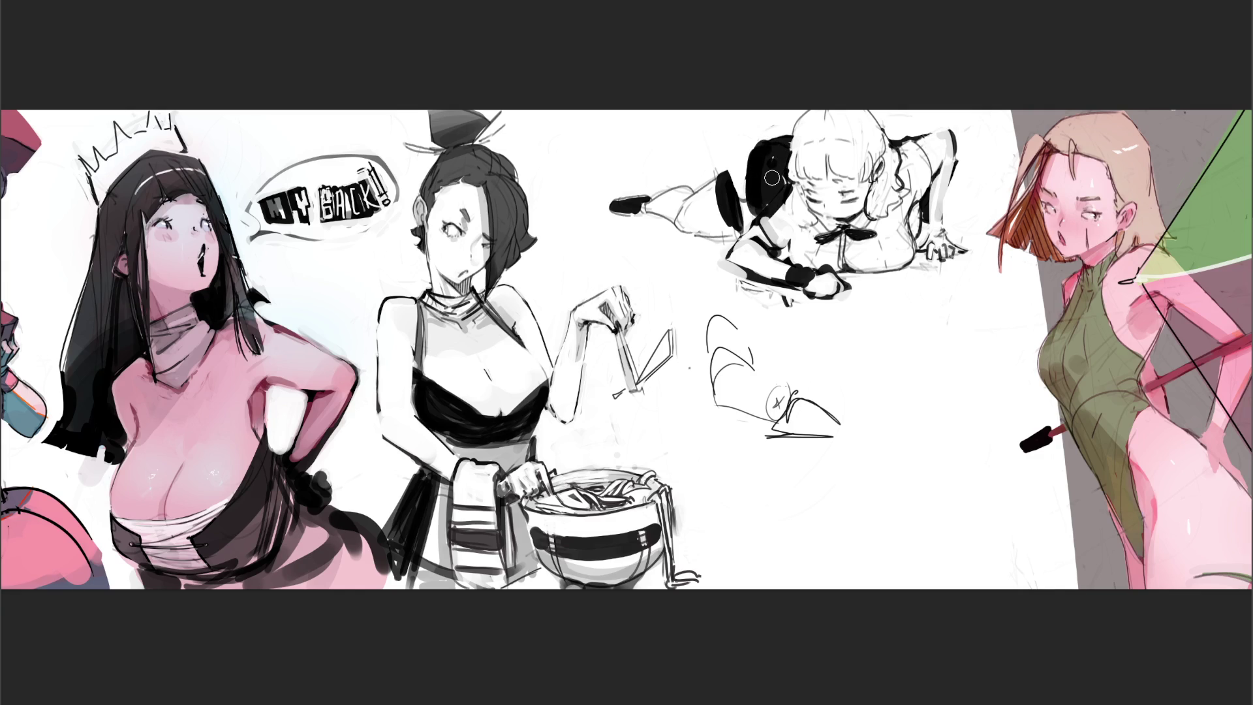
mouse_move(777, 131)
left_mouse_down()
mouse_move(778, 153)
mouse_move(773, 140)
mouse_move(757, 153)
mouse_move(777, 141)
mouse_move(766, 176)
mouse_move(749, 176)
mouse_move(747, 225)
mouse_move(749, 182)
mouse_move(779, 166)
mouse_move(760, 147)
mouse_move(662, 215)
mouse_move(584, 239)
mouse_move(721, 225)
left_mouse_up()
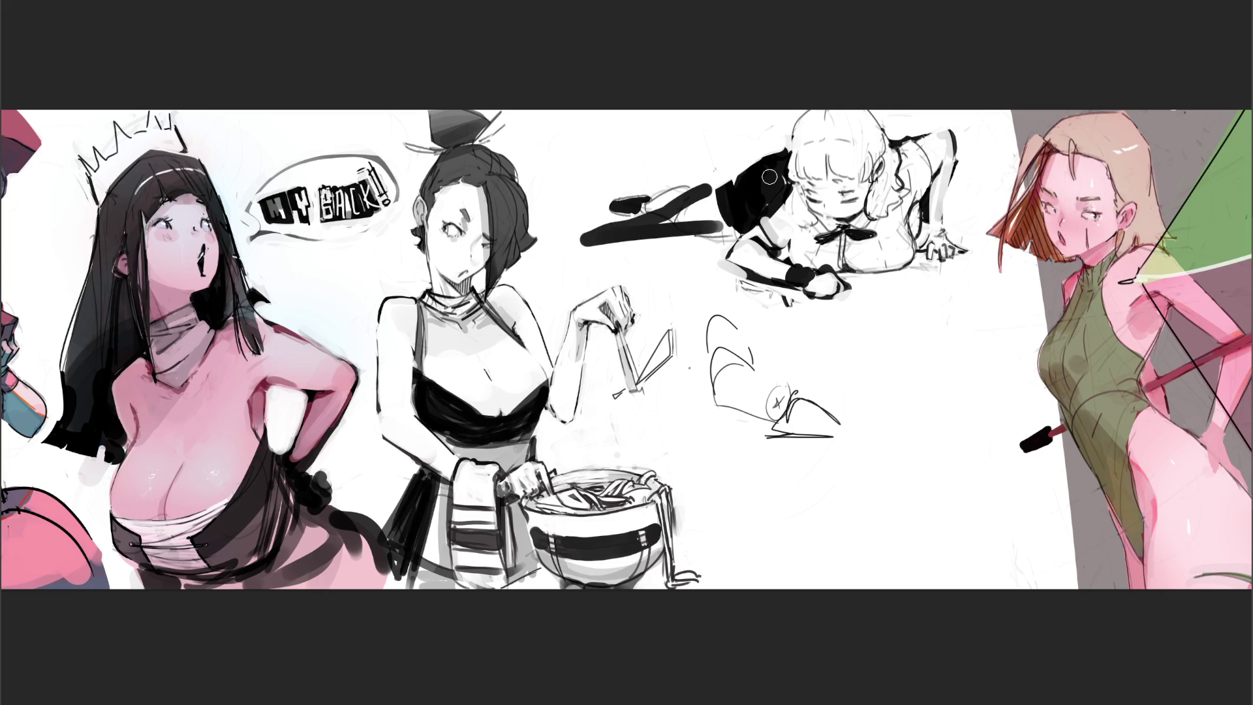
mouse_move(590, 233)
left_mouse_down()
mouse_move(554, 242)
mouse_move(651, 232)
mouse_move(701, 199)
left_mouse_up()
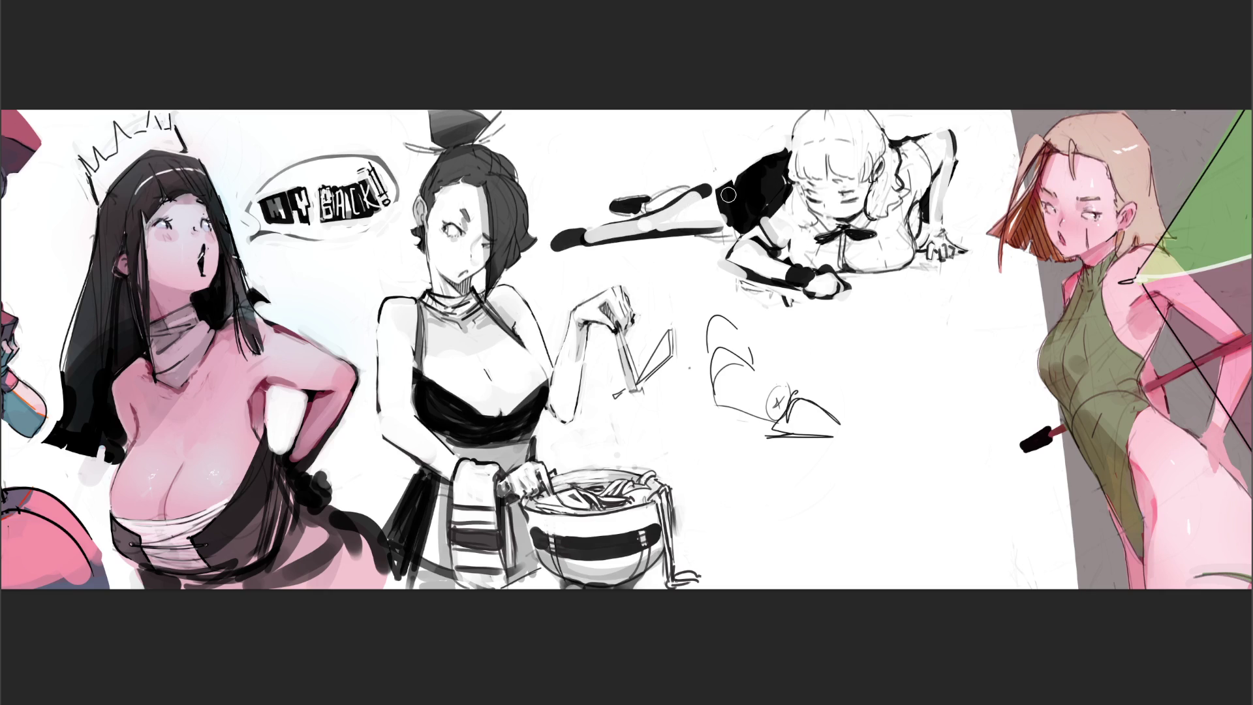
Undo the thick leg strokes and paint the legs and sleeve shading out in white
key("ctrl+z")
key("ctrl+z")
key("ctrl+z")
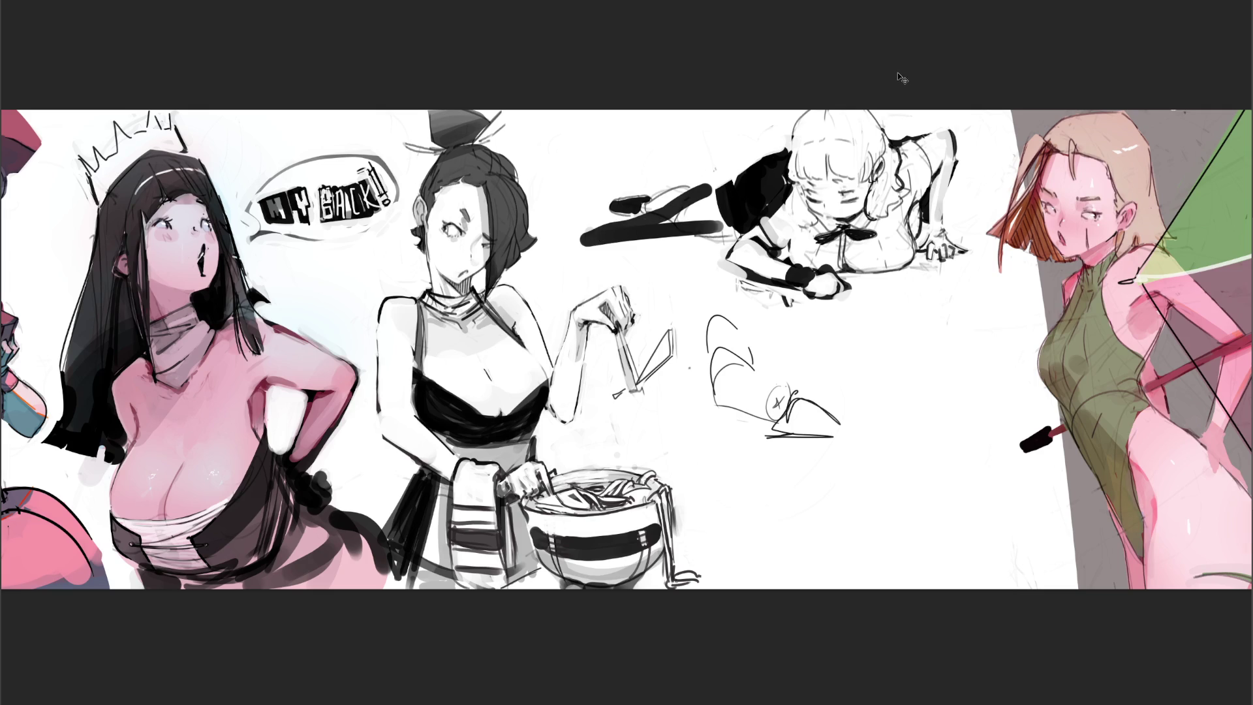
key("ctrl+z")
key("ctrl+z")
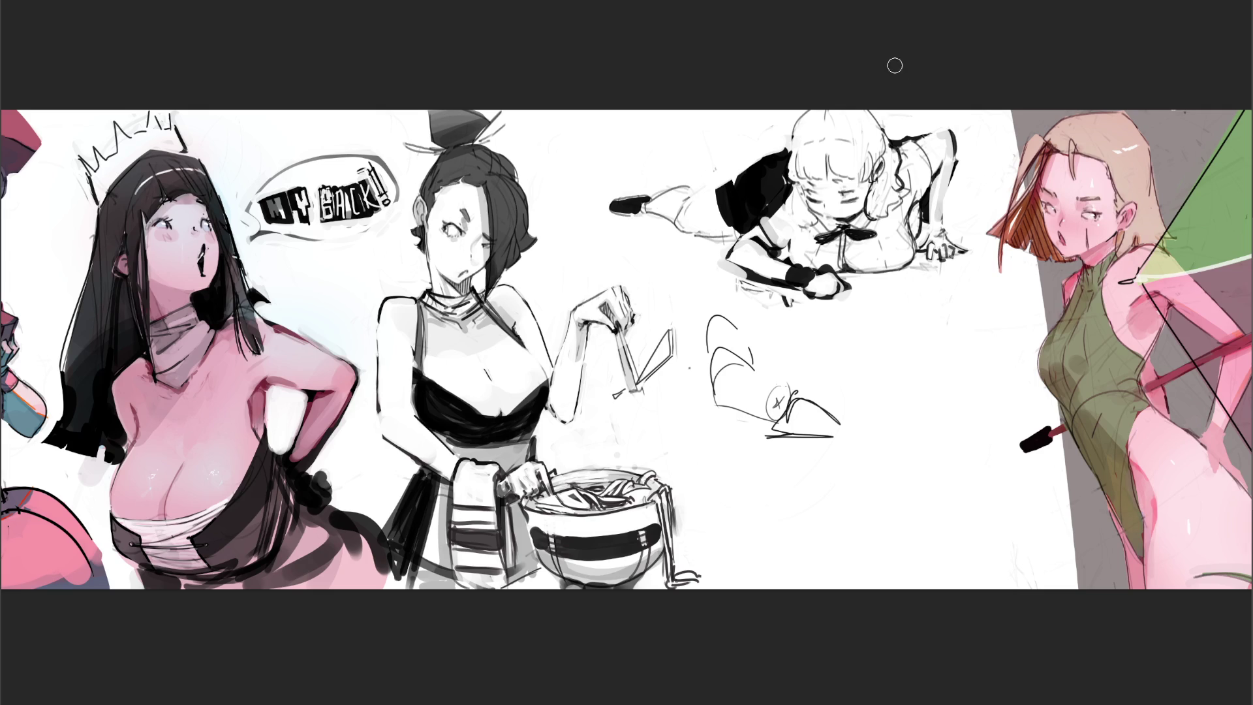
mouse_move(725, 185)
left_mouse_down()
mouse_move(728, 222)
mouse_move(763, 179)
mouse_move(686, 209)
mouse_move(640, 203)
mouse_move(665, 189)
mouse_move(710, 231)
mouse_move(731, 186)
mouse_move(744, 225)
mouse_move(729, 233)
left_mouse_up()
mouse_move(765, 175)
left_mouse_down()
mouse_move(785, 141)
mouse_move(764, 202)
mouse_move(751, 193)
left_mouse_up()
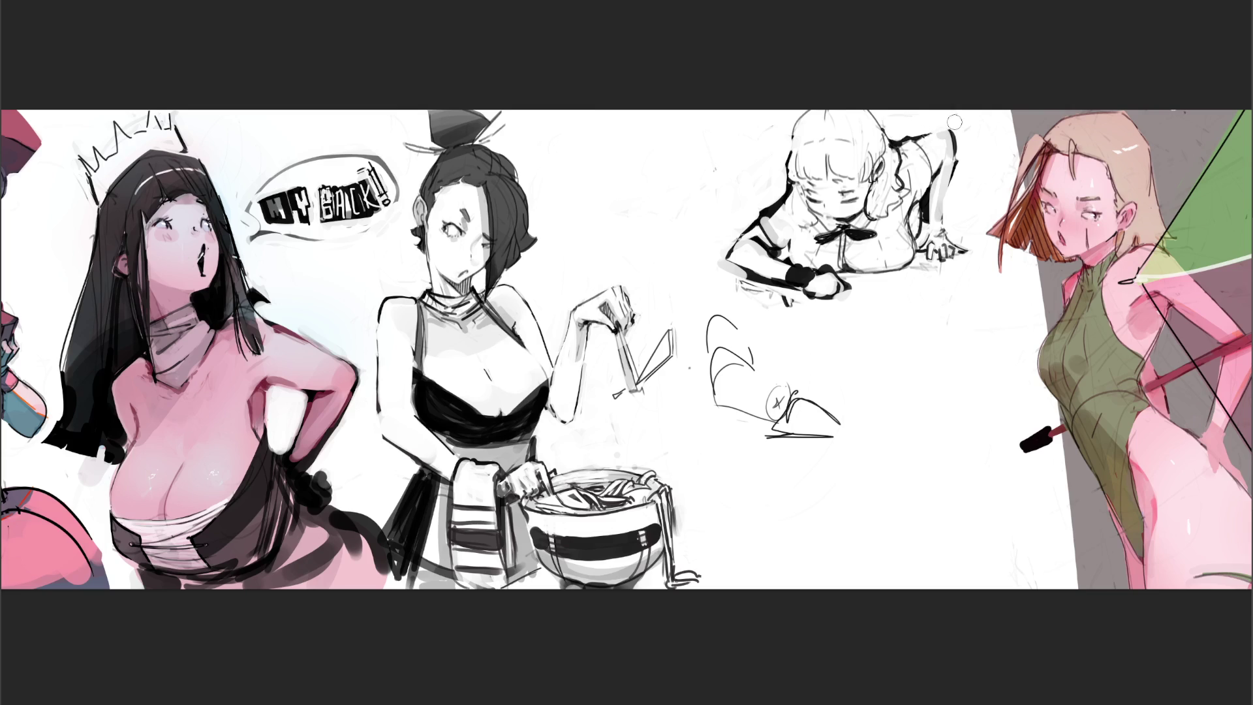
Add black shading beside the face and arm, drop the raised-arm stroke, and lighten the left forearm
mouse_move(777, 163)
left_mouse_down()
mouse_move(773, 196)
mouse_move(777, 154)
left_mouse_up()
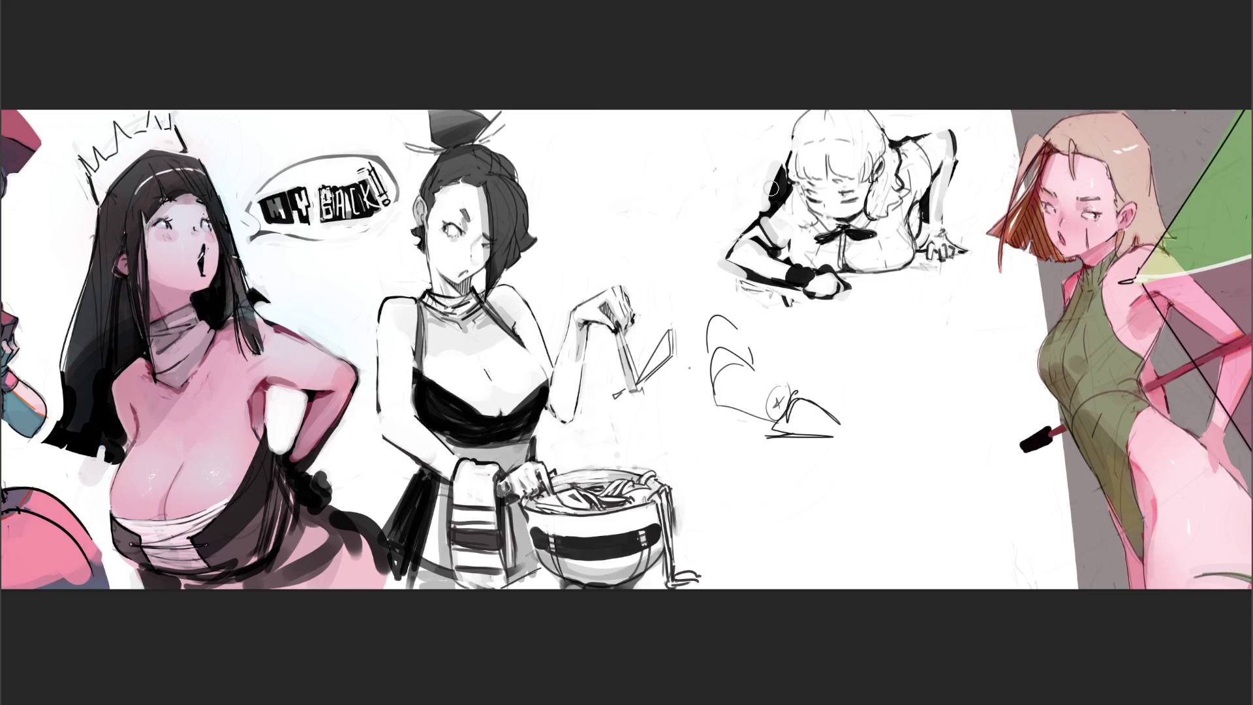
mouse_move(914, 208)
left_mouse_down()
mouse_move(916, 225)
mouse_move(925, 208)
left_mouse_up()
left_click_drag(960, 161, 946, 229)
key("ctrl+z")
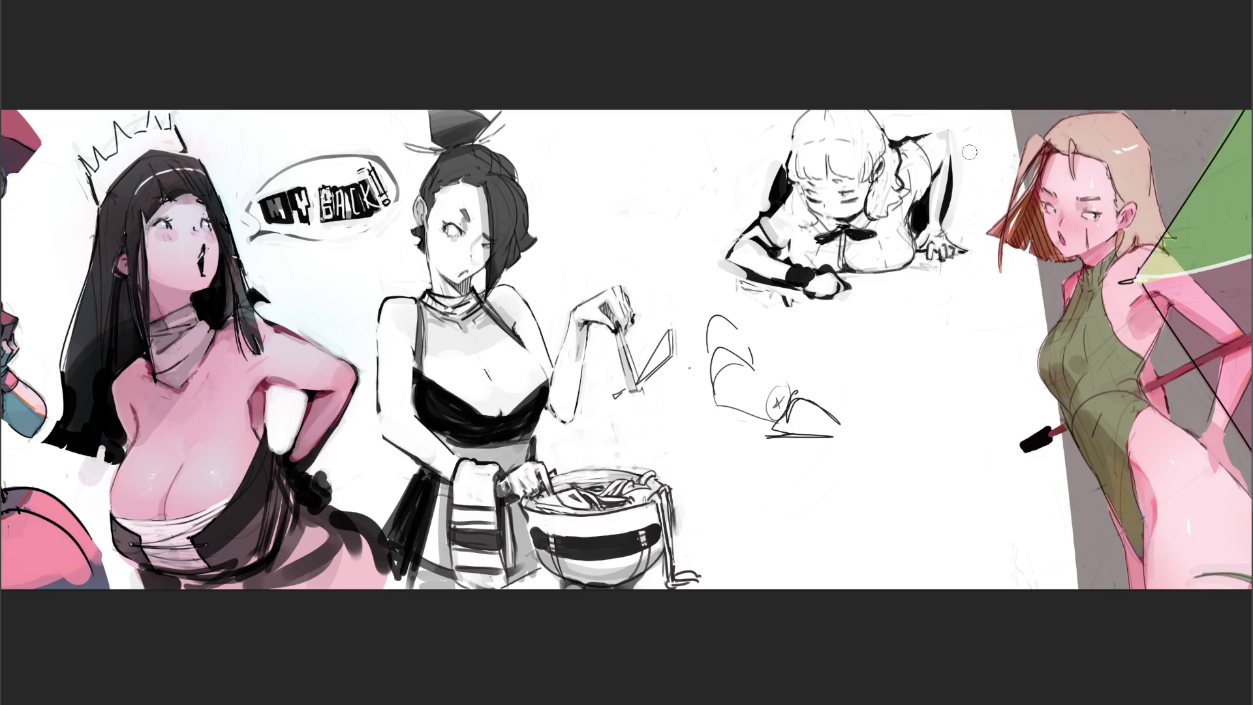
left_click_drag(750, 278, 845, 310)
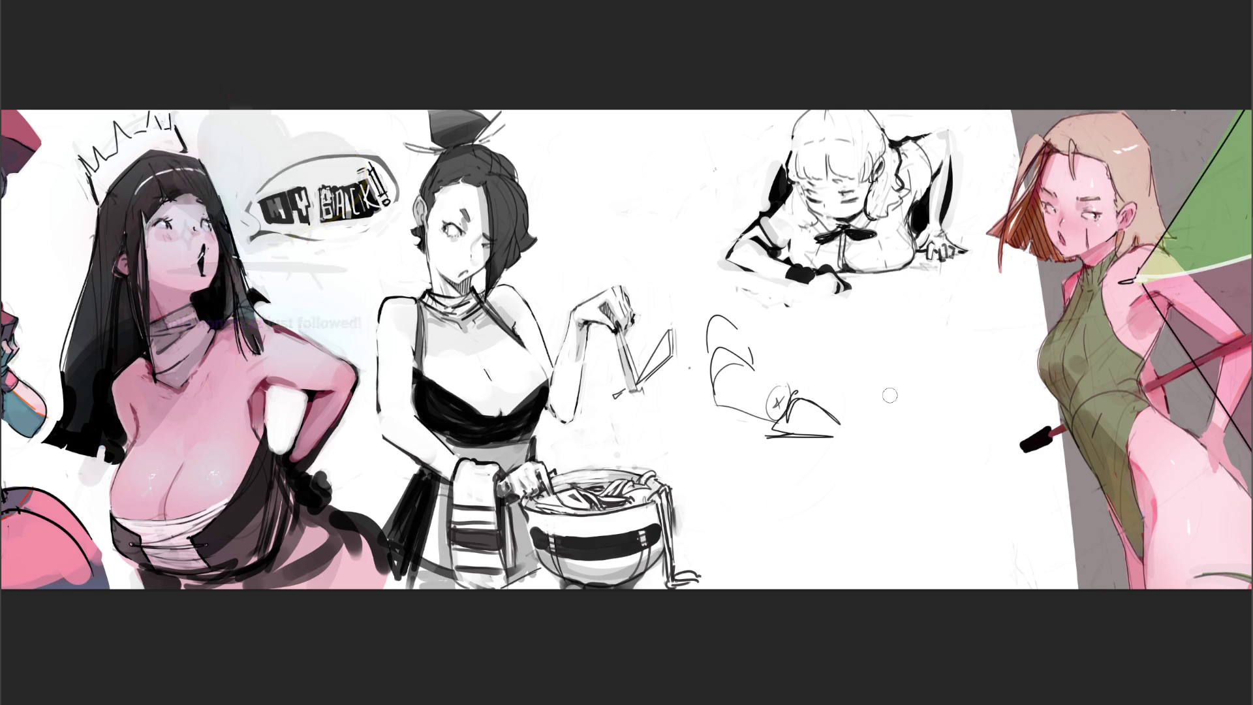
Erase the small gesture sketches with a larger brush and pencil a rounded circle below the girl
key("bracketright")
key("bracketright")
key("bracketright")
left_click_drag(747, 350, 959, 458)
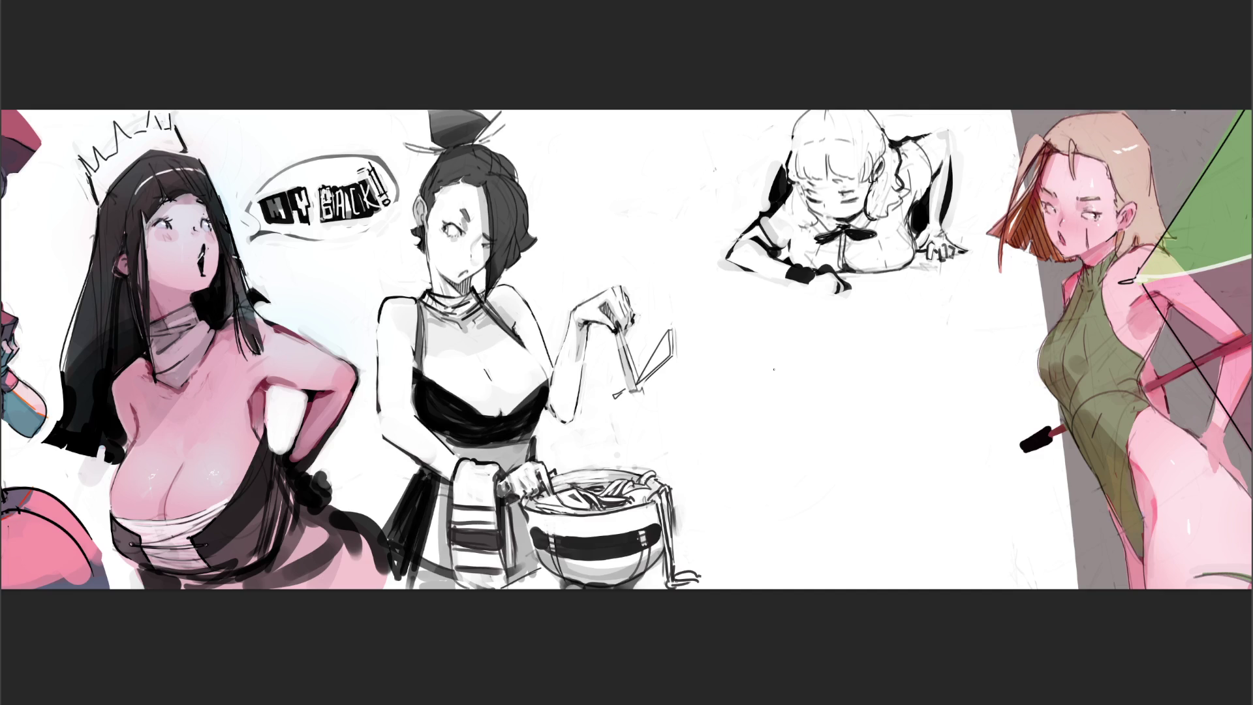
left_click_drag(763, 385, 763, 429)
mouse_move(769, 376)
left_mouse_down()
mouse_move(814, 385)
mouse_move(791, 435)
left_mouse_up()
mouse_move(789, 367)
left_mouse_down()
mouse_move(817, 397)
mouse_move(829, 348)
mouse_move(843, 375)
mouse_move(844, 401)
mouse_move(818, 429)
left_mouse_up()
Sketch a second rounded form, a small box-shaped foot, and curved contours toward the lower left
mouse_move(842, 394)
left_mouse_down()
mouse_move(841, 358)
mouse_move(852, 388)
left_mouse_up()
mouse_move(848, 343)
left_mouse_down()
mouse_move(862, 368)
mouse_move(843, 406)
mouse_move(866, 418)
left_mouse_up()
mouse_move(860, 350)
left_mouse_down()
mouse_move(892, 434)
mouse_move(905, 436)
mouse_move(912, 403)
mouse_move(913, 431)
left_mouse_up()
left_click_drag(902, 438, 918, 428)
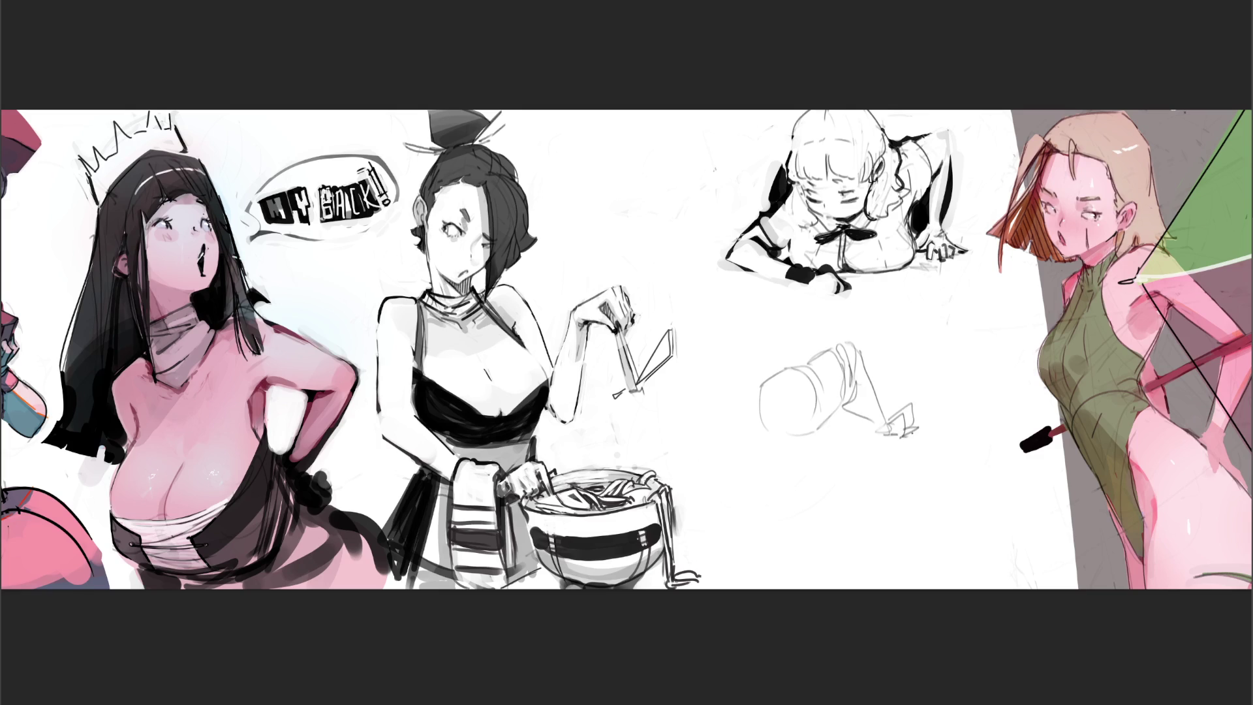
left_click_drag(838, 411, 750, 450)
left_click_drag(785, 425, 744, 452)
left_click_drag(783, 370, 706, 419)
left_click_drag(748, 382, 697, 426)
mouse_move(771, 442)
left_mouse_down()
mouse_move(721, 474)
mouse_move(734, 465)
left_mouse_up()
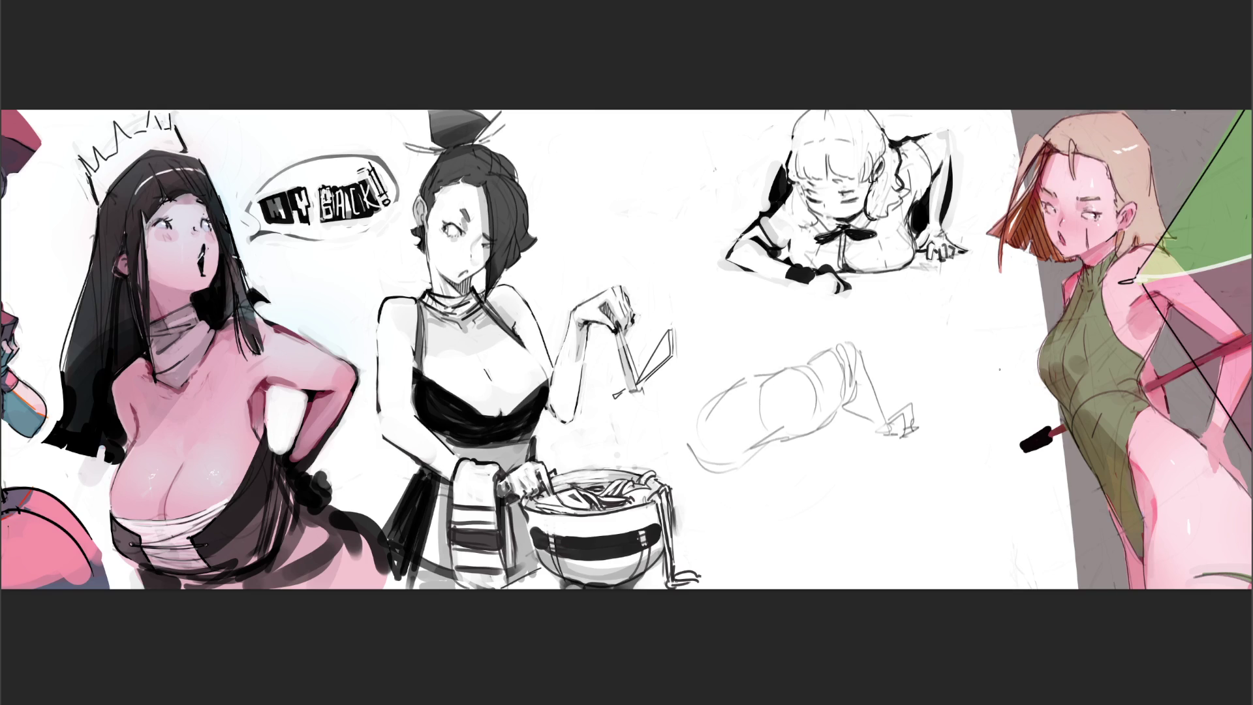
Sketch stacked arcs and a hump-shaped curve right of the hand, ending in a short hooked stroke
mouse_move(894, 332)
left_mouse_down()
mouse_move(946, 325)
mouse_move(897, 376)
mouse_move(930, 398)
mouse_move(1005, 385)
left_mouse_up()
mouse_move(918, 397)
left_mouse_down()
mouse_move(1046, 394)
mouse_move(1019, 370)
mouse_move(1052, 396)
left_mouse_up()
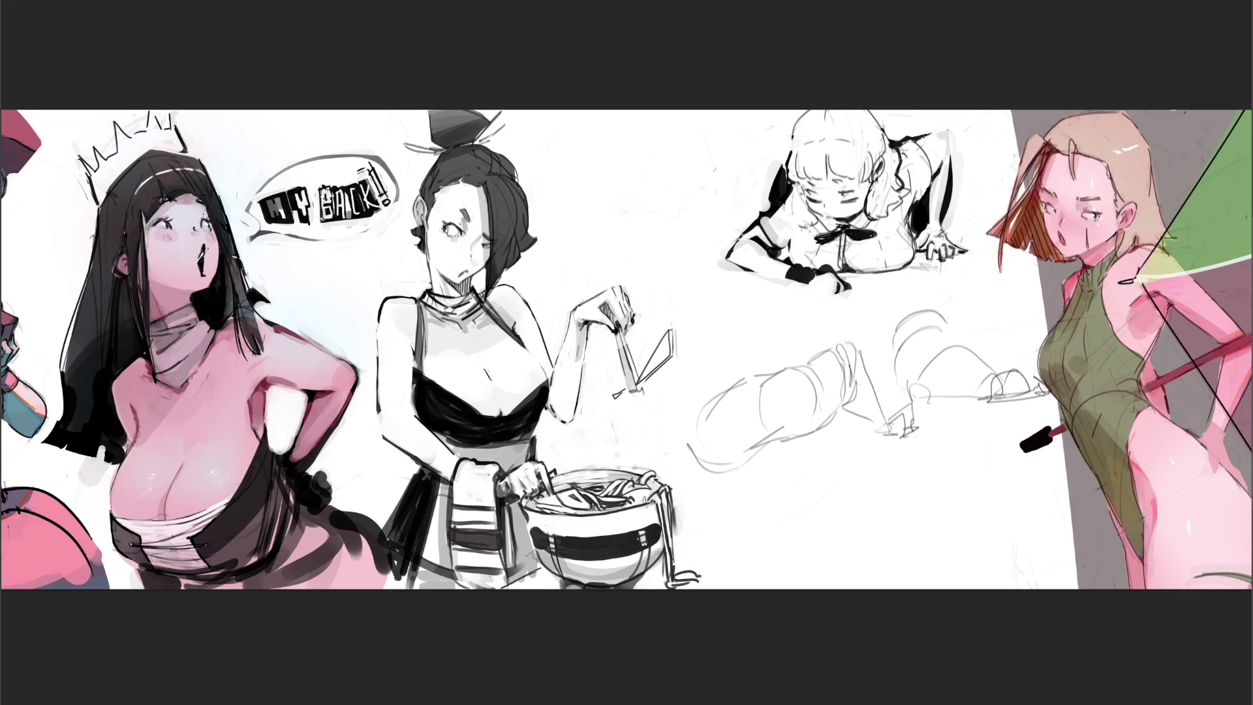
mouse_move(981, 369)
left_mouse_down()
mouse_move(938, 360)
mouse_move(943, 320)
left_mouse_up()
mouse_move(897, 363)
left_mouse_down()
mouse_move(929, 325)
mouse_move(954, 344)
mouse_move(974, 319)
left_mouse_up()
mouse_move(929, 318)
left_mouse_down()
mouse_move(945, 304)
mouse_move(992, 336)
left_mouse_up()
left_click_drag(984, 336, 1011, 353)
left_click_drag(1017, 311, 1021, 341)
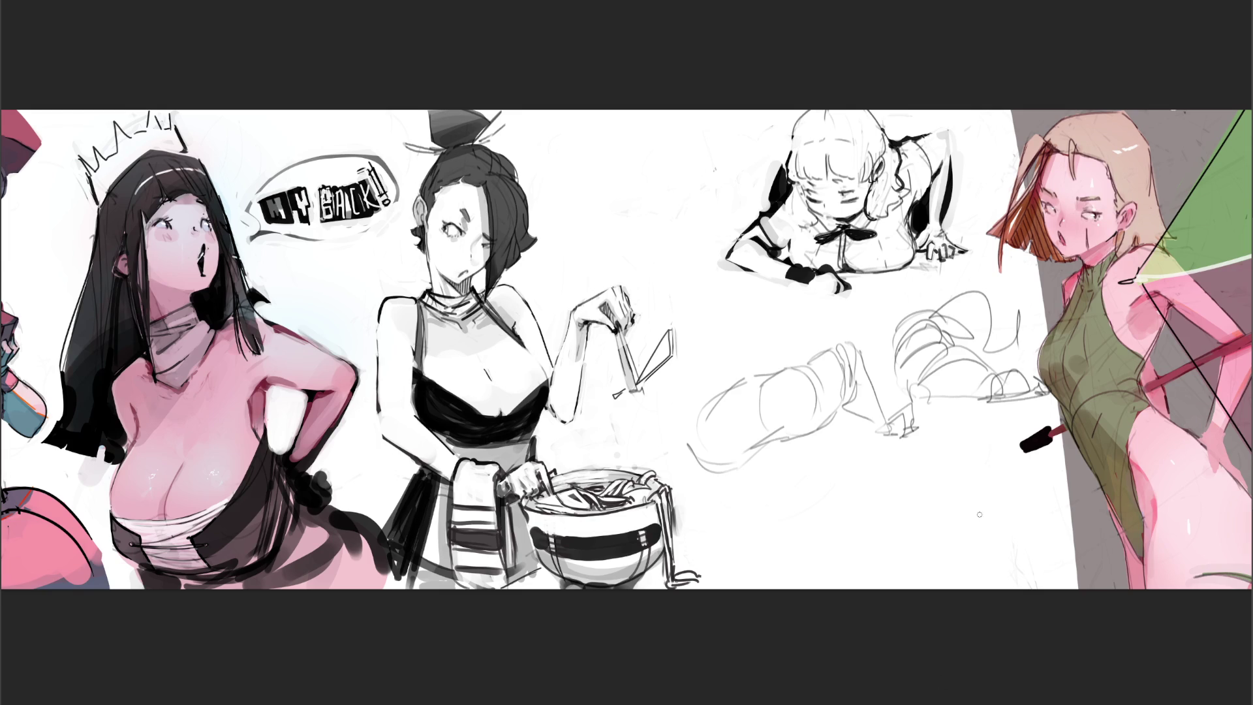
key("bracketright")
key("bracketright")
key("bracketright")
Wipe the pencil legs and rounded forms below the girl, then shrink the brush again
mouse_move(1020, 377)
left_mouse_down()
mouse_move(755, 461)
mouse_move(718, 453)
left_mouse_up()
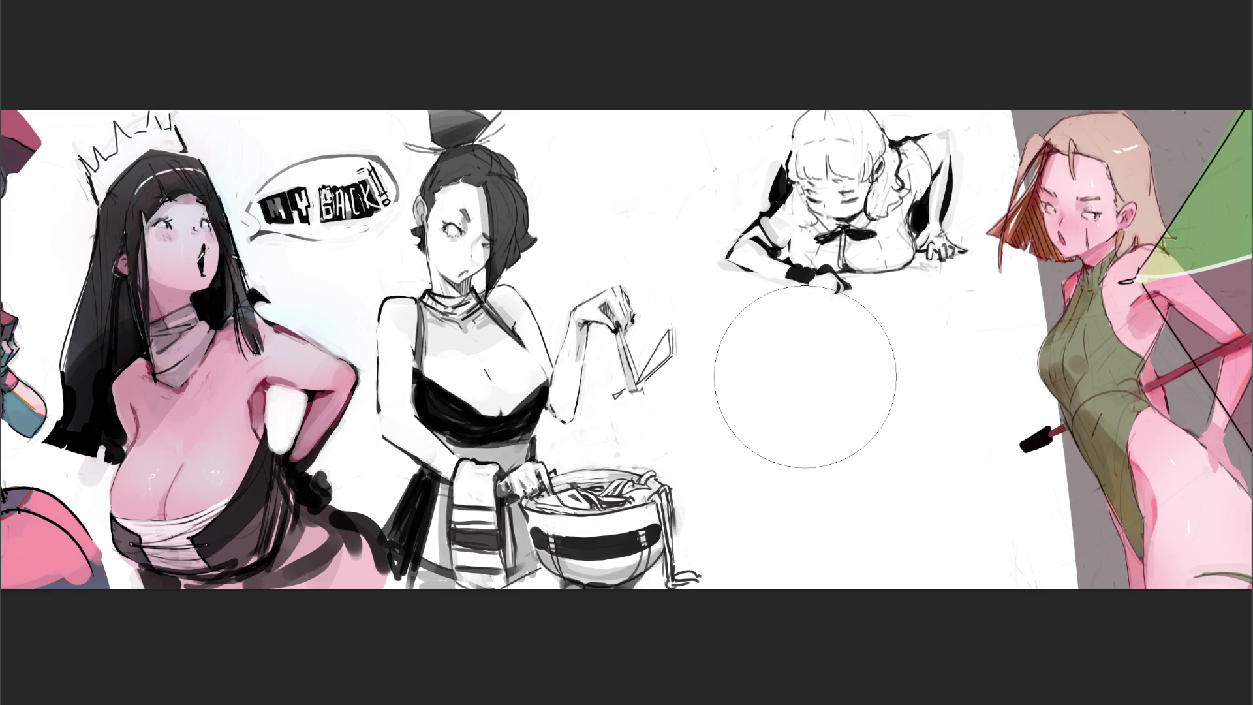
key("bracketleft")
key("bracketleft")
key("bracketleft")
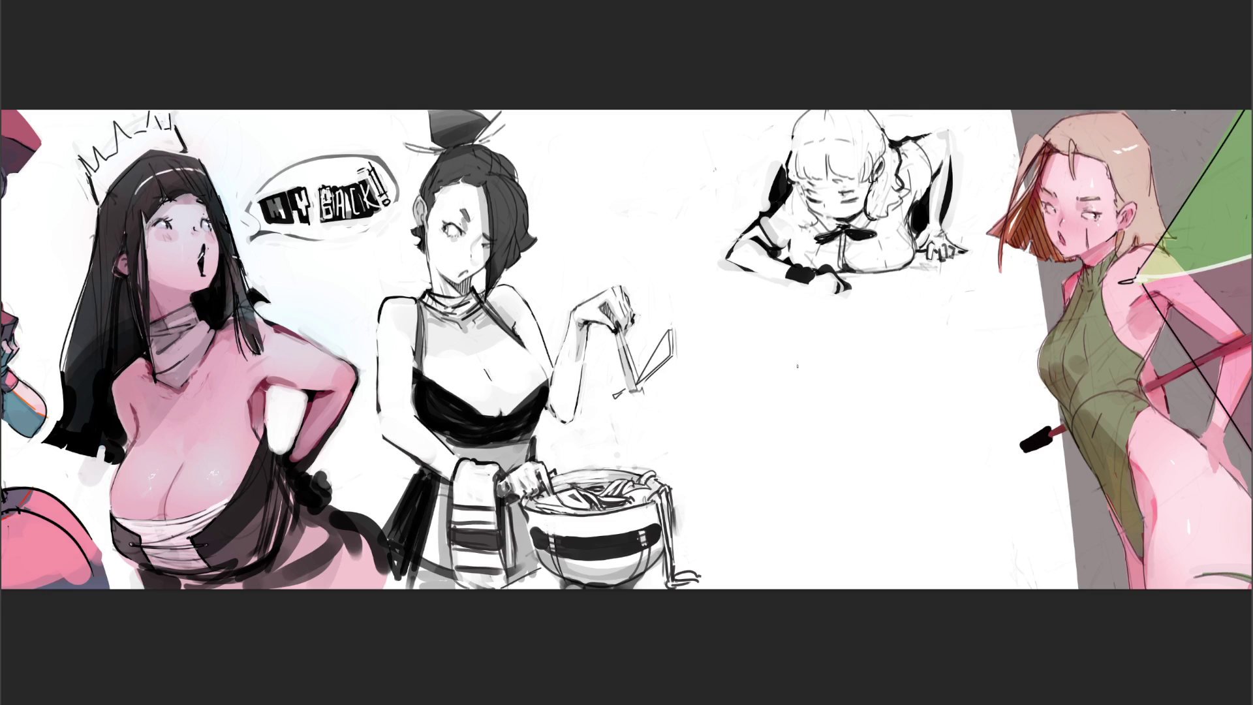
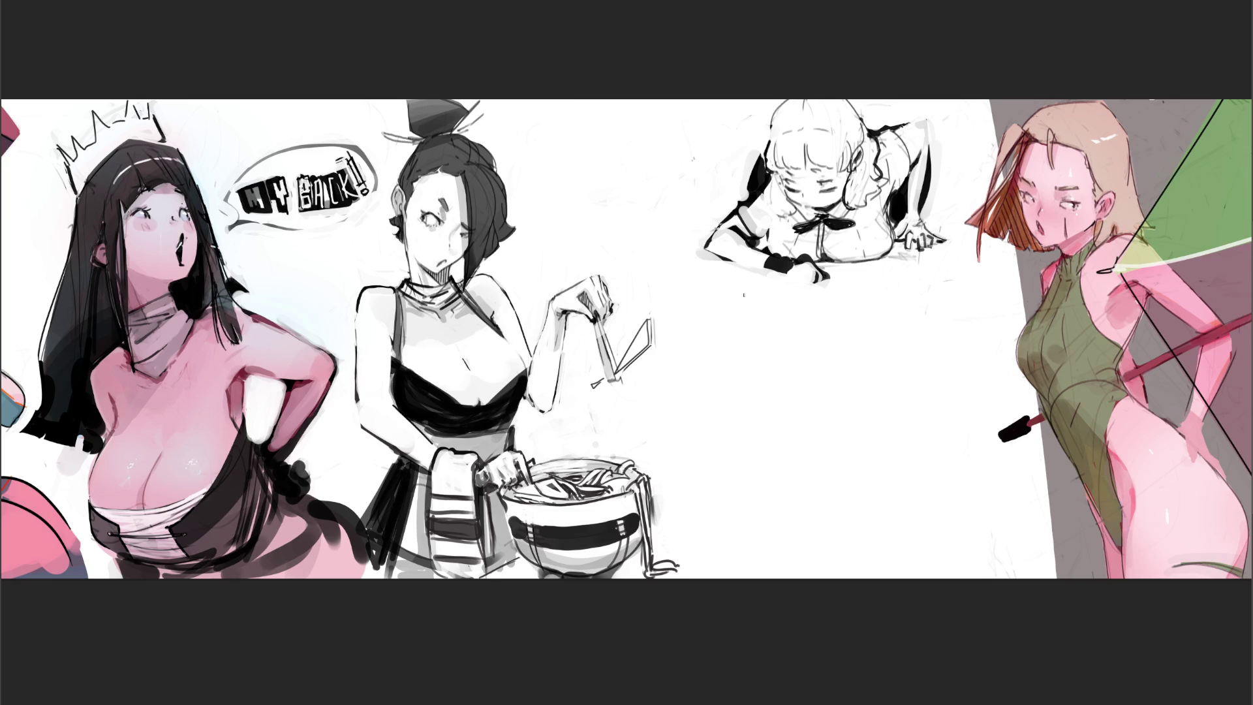
Free-transform the crawling blonde girl sketch leftward until it sits beside the cook figure
key("ctrl+t")
mouse_move(754, 294)
left_mouse_down()
mouse_move(580, 288)
mouse_move(566, 306)
left_mouse_up()
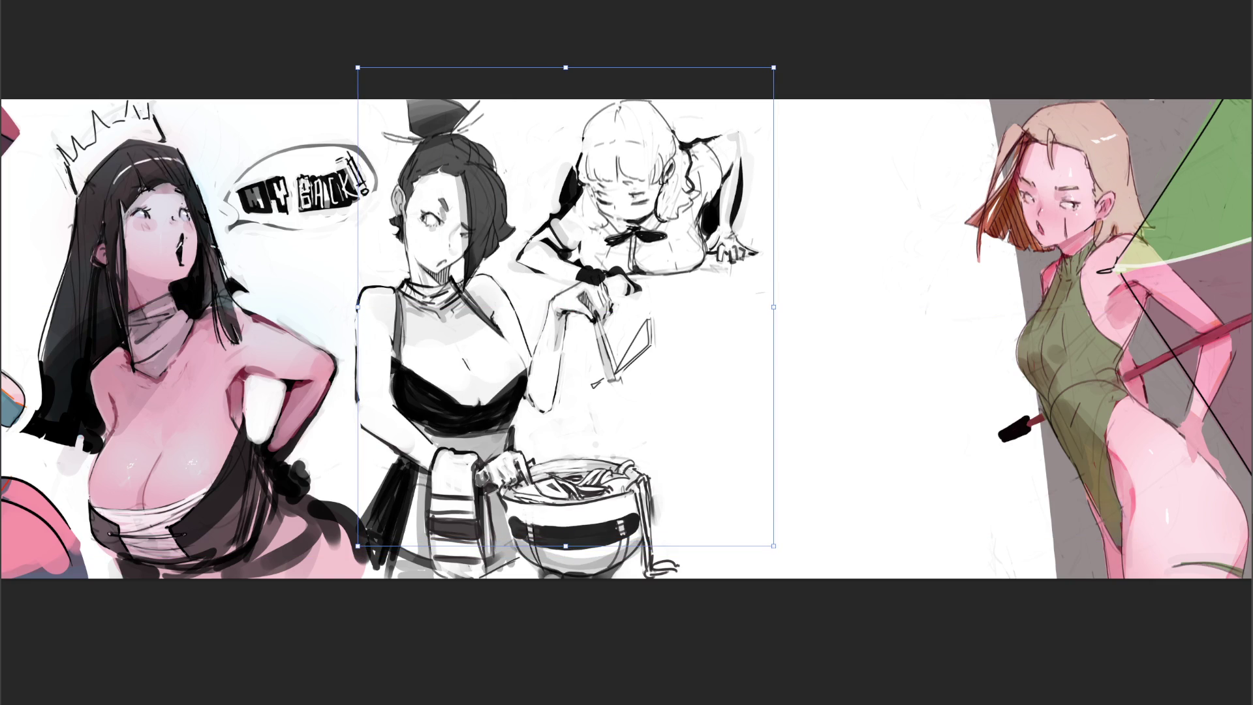
key("Return")
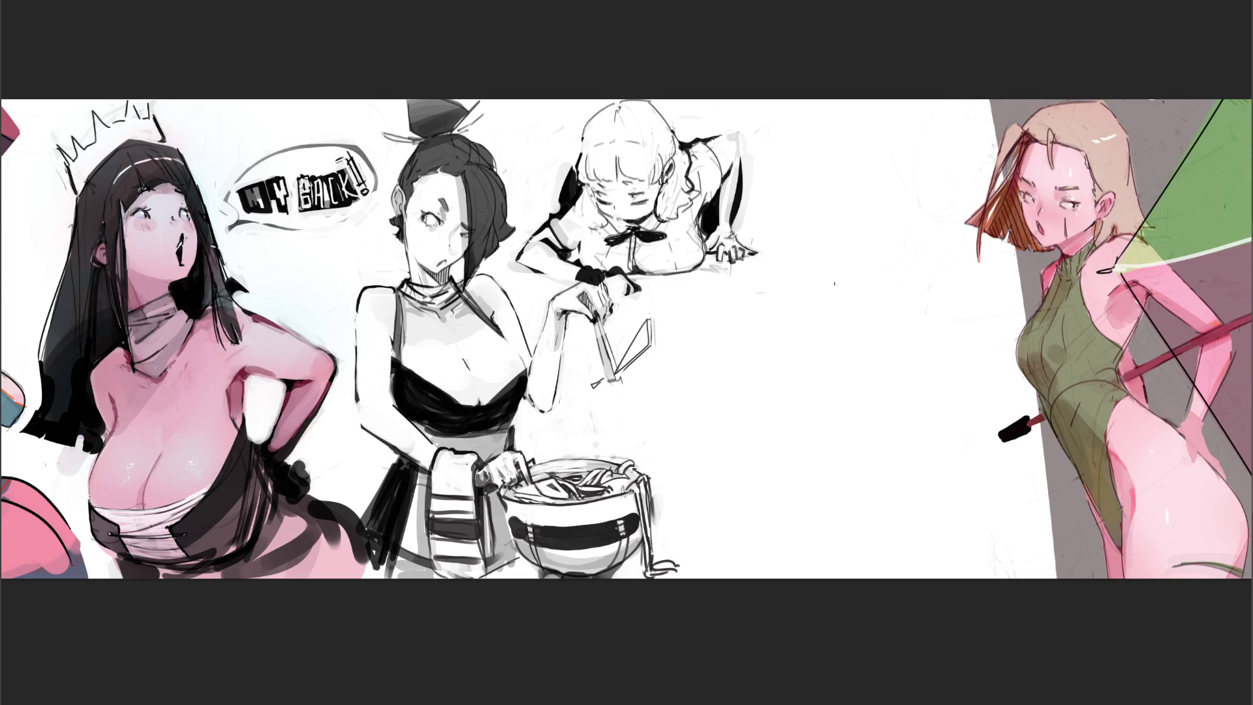
Sketch a rough raised-leg study with a foot and toes in the blank area
mouse_move(816, 245)
left_mouse_down()
mouse_move(814, 263)
mouse_move(842, 240)
mouse_move(888, 293)
left_mouse_up()
left_click_drag(815, 267, 924, 376)
mouse_move(876, 277)
left_mouse_down()
mouse_move(932, 326)
mouse_move(920, 390)
mouse_move(929, 370)
left_mouse_up()
mouse_move(935, 322)
left_mouse_down()
mouse_move(953, 394)
mouse_move(936, 403)
left_mouse_up()
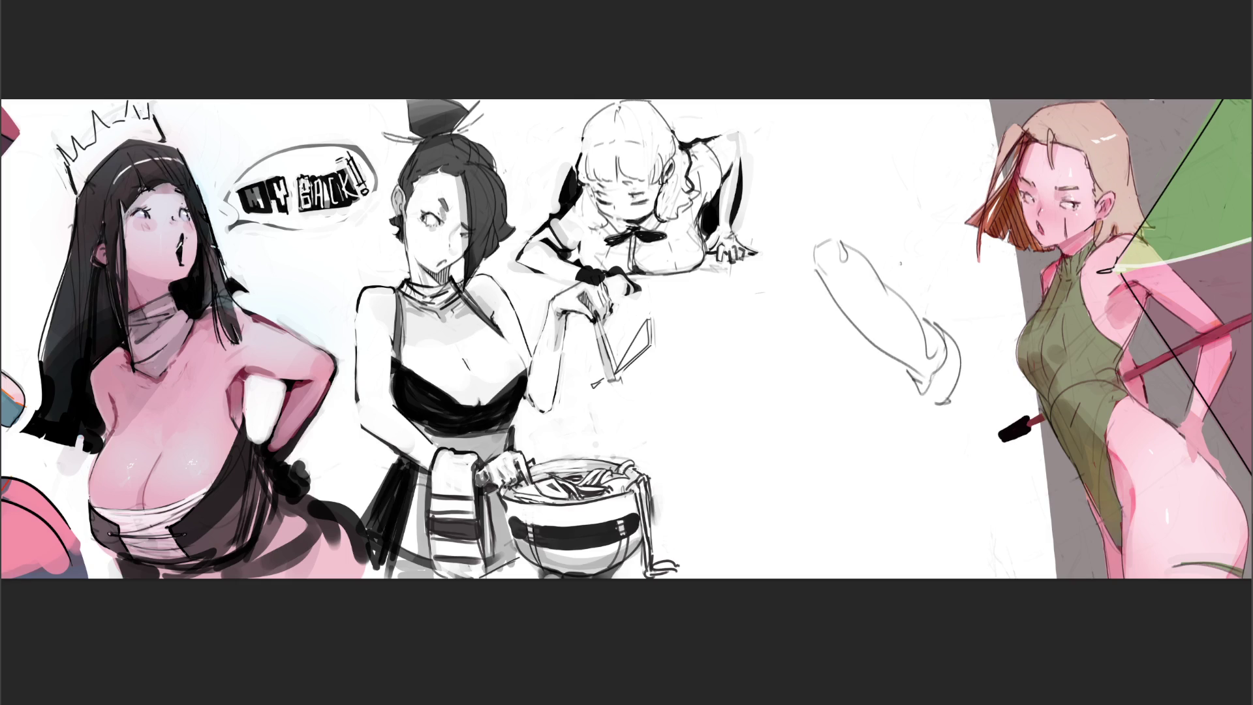
left_click_drag(814, 243, 868, 218)
mouse_move(873, 267)
left_mouse_down()
mouse_move(920, 204)
mouse_move(908, 238)
mouse_move(931, 239)
left_mouse_up()
left_click_drag(926, 192, 922, 250)
left_click_drag(933, 207, 932, 240)
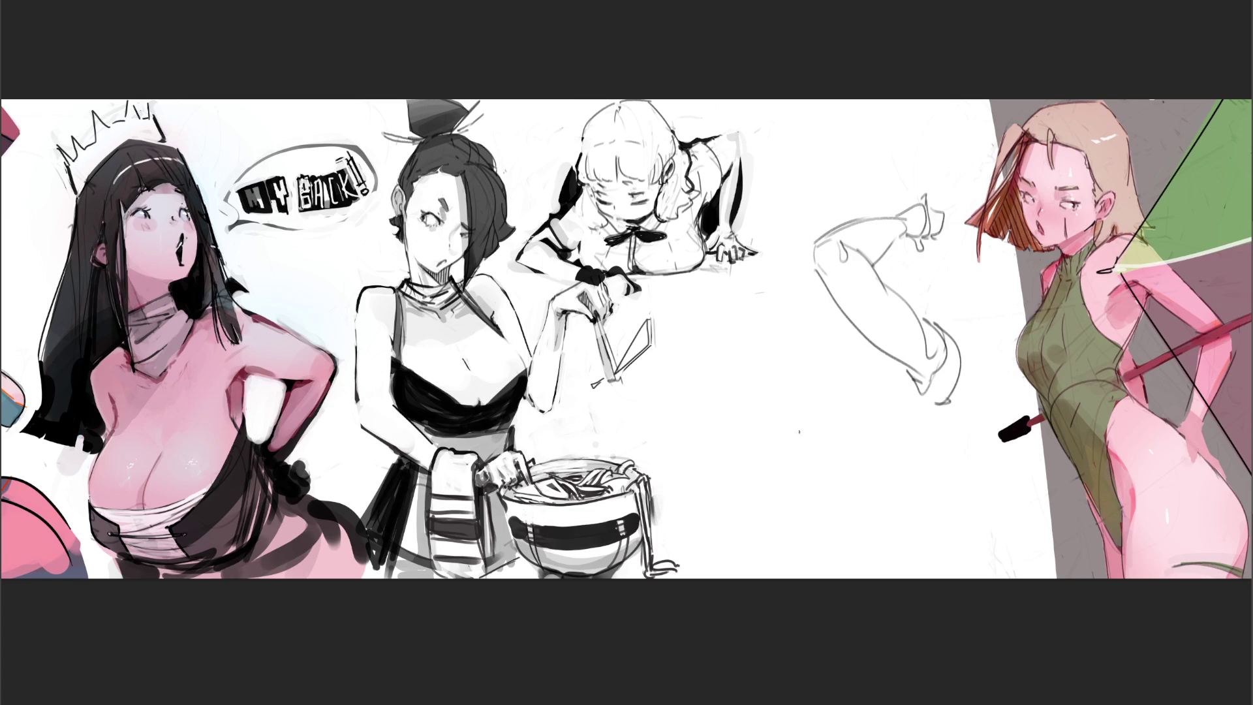
Sketch a bent-arm study with forearm, upper arm and shoulder cap left of the leg
mouse_move(815, 423)
left_mouse_down()
mouse_move(820, 464)
mouse_move(841, 417)
mouse_move(848, 427)
left_mouse_up()
mouse_move(823, 415)
left_mouse_down()
mouse_move(777, 417)
mouse_move(804, 456)
mouse_move(754, 439)
left_mouse_up()
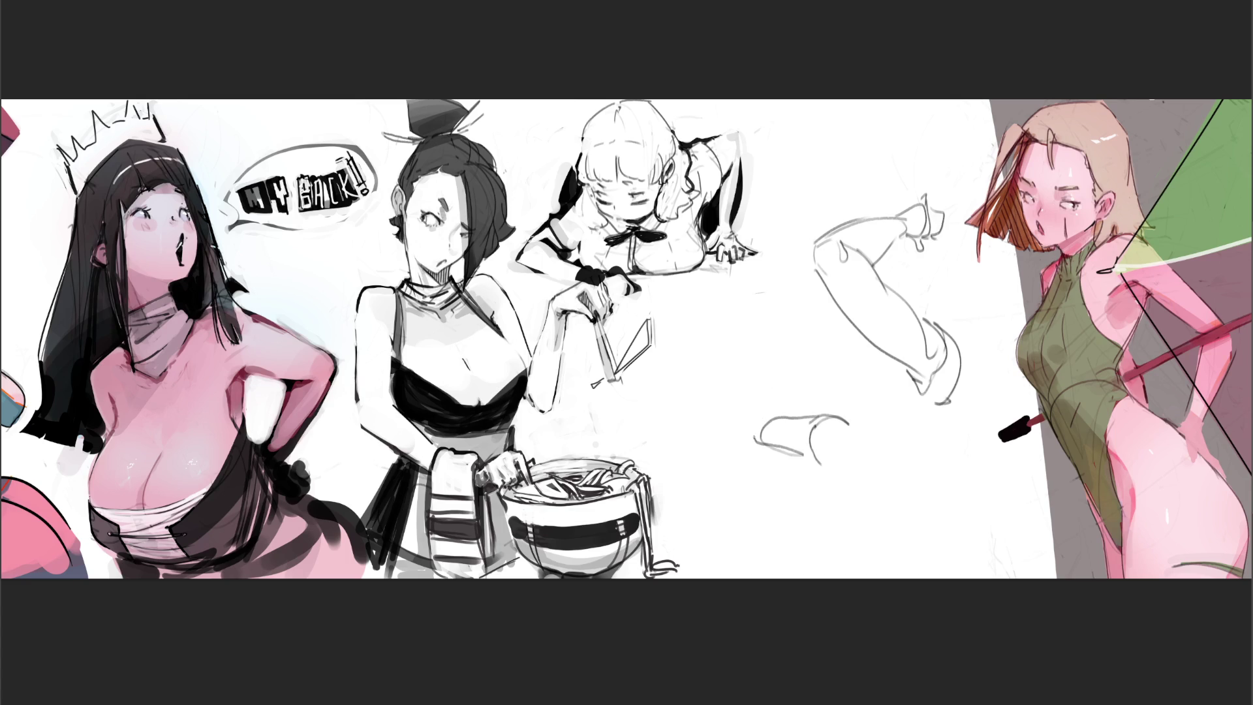
mouse_move(752, 374)
left_mouse_down()
mouse_move(743, 433)
mouse_move(762, 443)
left_mouse_up()
mouse_move(757, 340)
left_mouse_down()
mouse_move(743, 418)
mouse_move(774, 346)
mouse_move(774, 385)
mouse_move(769, 416)
mouse_move(751, 423)
mouse_move(769, 411)
mouse_move(773, 308)
mouse_move(792, 319)
left_mouse_up()
mouse_move(792, 320)
left_mouse_down()
mouse_move(769, 341)
mouse_move(798, 338)
mouse_move(795, 328)
mouse_move(771, 344)
left_mouse_up()
left_click_drag(781, 336, 762, 346)
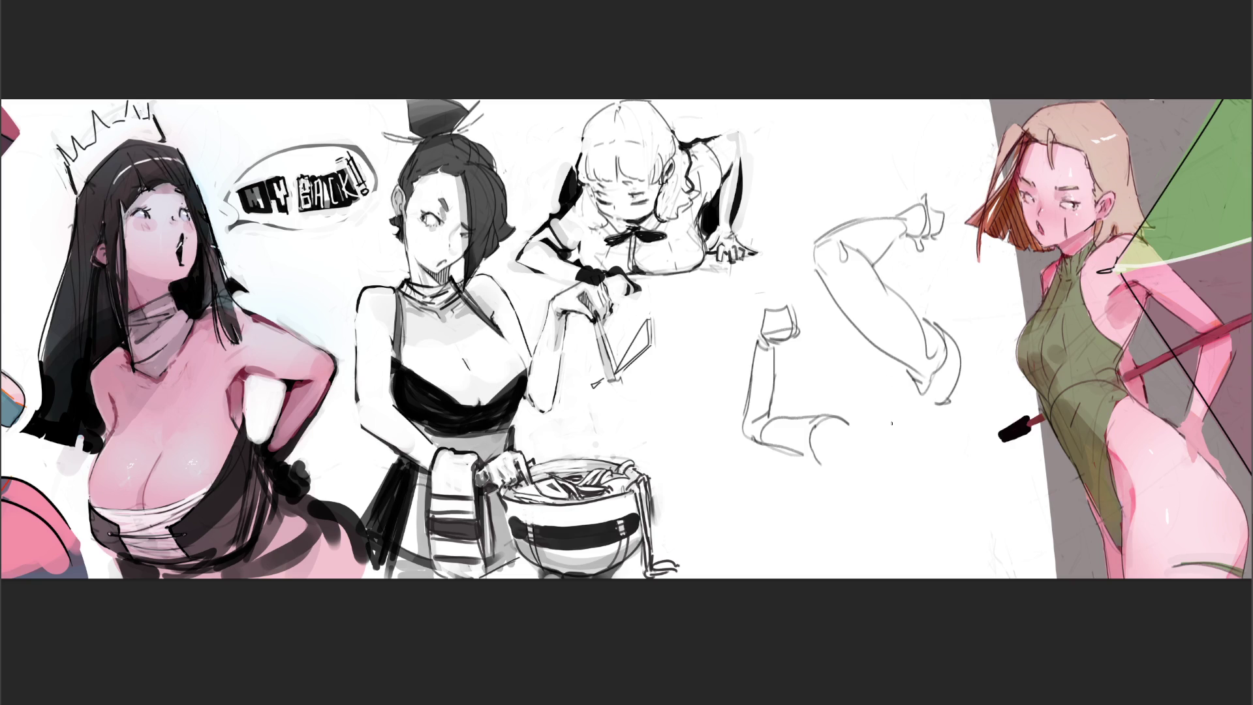
Move the arm sketches up and slightly right with free transform
key("ctrl+t")
left_click_drag(916, 326, 940, 242)
key("Return")
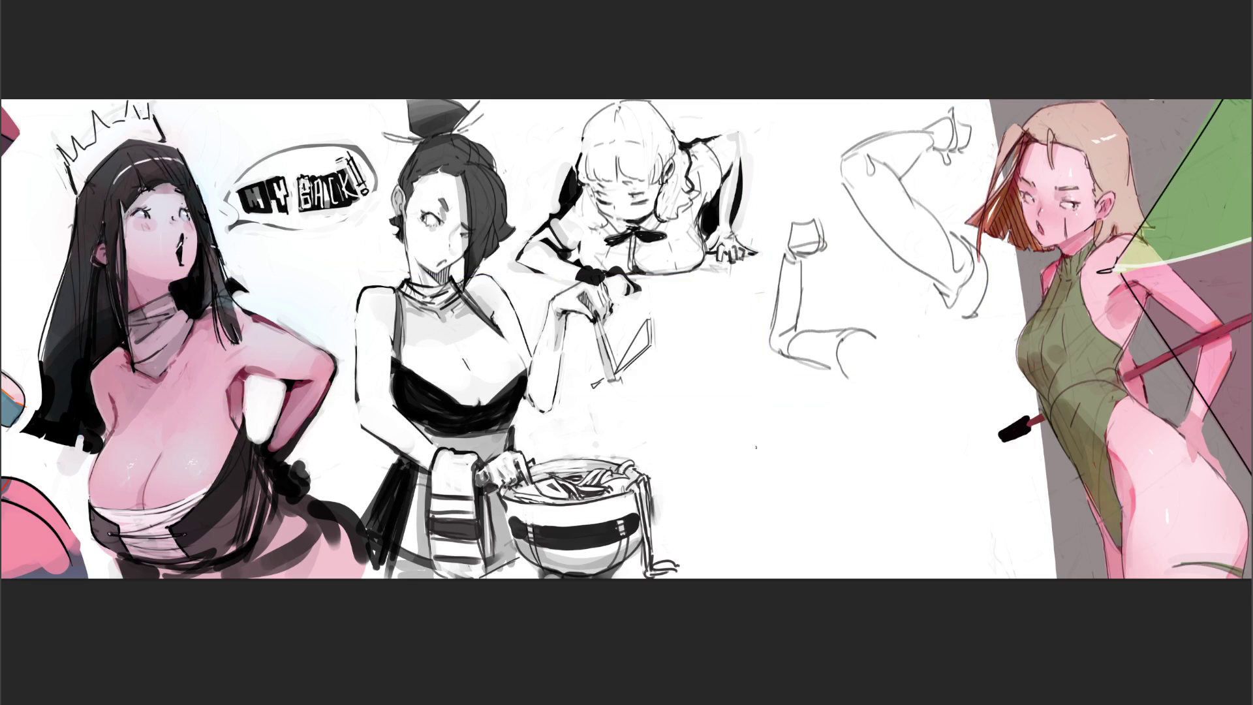
Draw a rough head circle below the arm studies
mouse_move(747, 425)
left_mouse_down()
mouse_move(790, 397)
mouse_move(846, 450)
left_mouse_up()
left_click_drag(815, 406, 848, 455)
mouse_move(748, 415)
left_mouse_down()
mouse_move(775, 394)
mouse_move(740, 419)
mouse_move(771, 396)
mouse_move(721, 477)
mouse_move(771, 521)
left_mouse_up()
left_click_drag(832, 450, 844, 462)
left_click_drag(842, 450, 812, 513)
left_click_drag(798, 418, 838, 449)
Add face guide arcs, chin, jaw, neck and shoulder to the head circle
mouse_move(740, 524)
left_mouse_down()
mouse_move(786, 495)
mouse_move(771, 520)
left_mouse_up()
left_click_drag(787, 462, 799, 480)
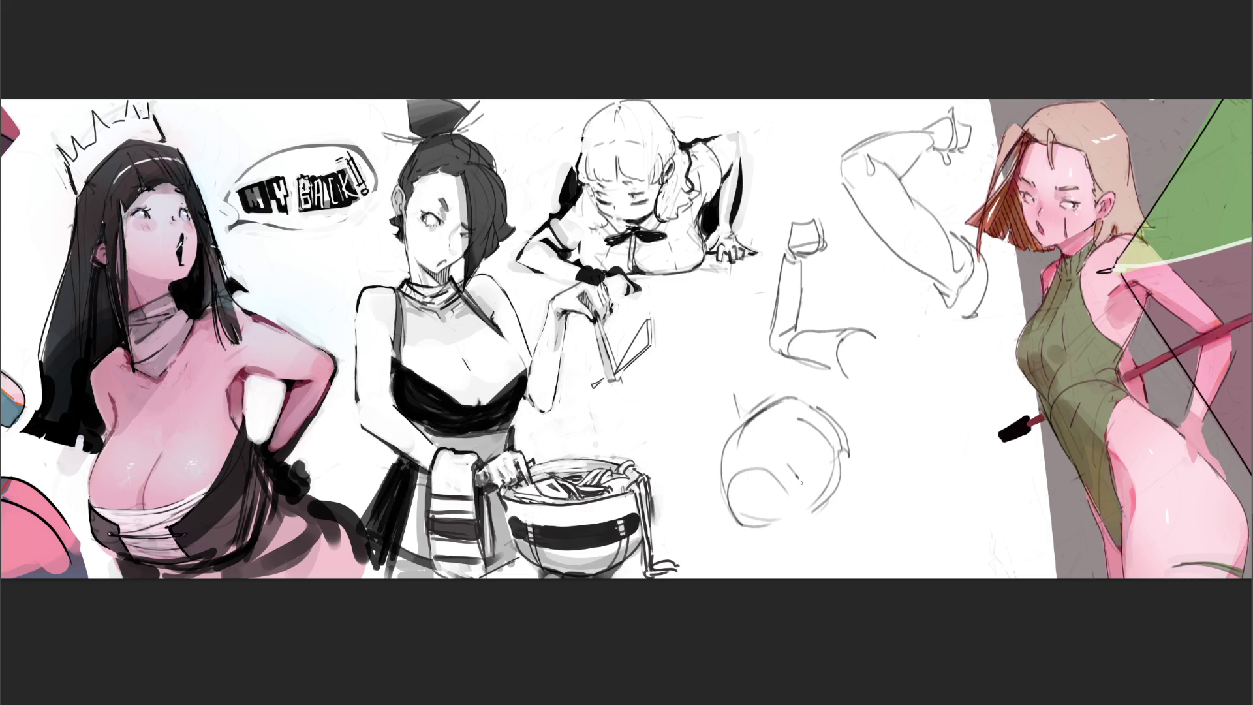
left_click_drag(746, 538, 794, 527)
mouse_move(801, 502)
left_mouse_down()
mouse_move(786, 529)
mouse_move(821, 532)
mouse_move(836, 475)
mouse_move(824, 530)
left_mouse_up()
mouse_move(838, 483)
left_mouse_down()
mouse_move(835, 502)
mouse_move(878, 523)
mouse_move(842, 504)
mouse_move(854, 473)
mouse_move(863, 488)
left_mouse_up()
mouse_move(859, 484)
left_mouse_down()
mouse_move(897, 533)
mouse_move(857, 545)
mouse_move(889, 538)
left_mouse_up()
left_click_drag(893, 522, 886, 537)
left_click_drag(859, 475, 891, 520)
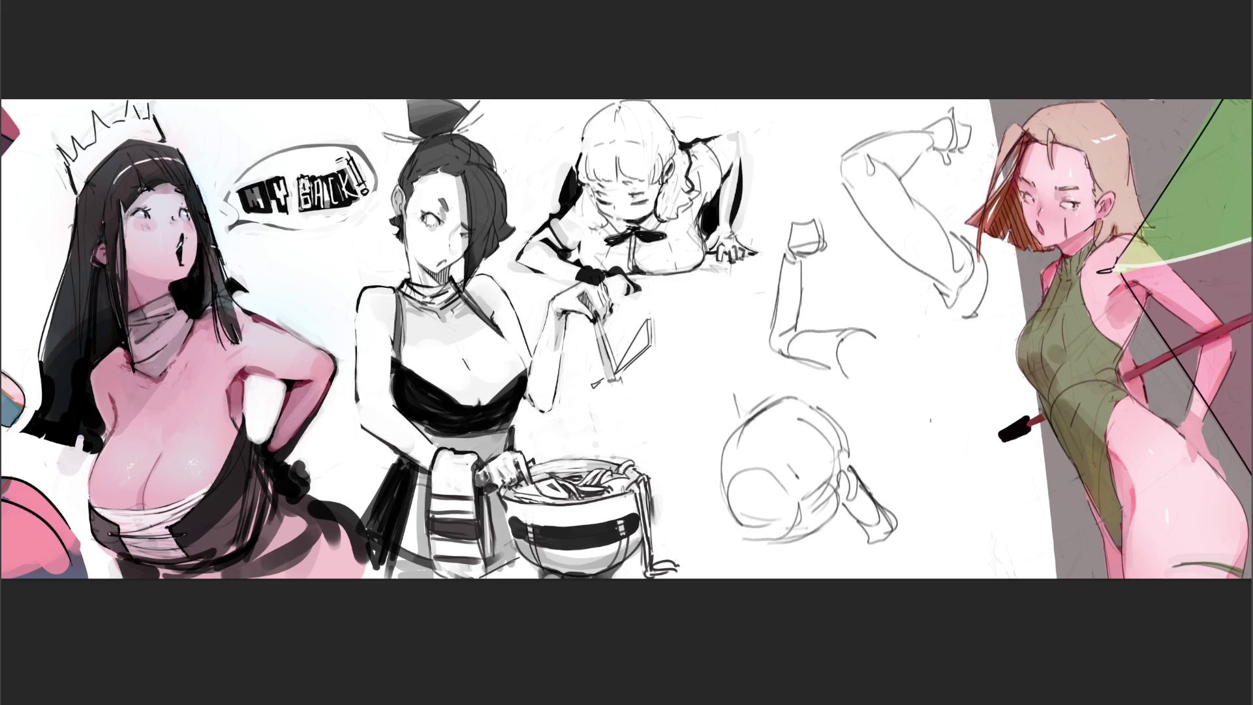
Draw a smaller second head with a cross guide and a looped topknot
mouse_move(901, 485)
left_mouse_down()
mouse_move(957, 516)
mouse_move(904, 508)
mouse_move(934, 507)
left_mouse_up()
mouse_move(932, 488)
left_mouse_down()
mouse_move(926, 508)
mouse_move(938, 426)
mouse_move(959, 436)
mouse_move(953, 418)
mouse_move(974, 473)
mouse_move(962, 515)
left_mouse_up()
left_click_drag(963, 470, 969, 493)
left_click_drag(971, 505, 958, 520)
mouse_move(965, 432)
left_mouse_down()
mouse_move(952, 397)
mouse_move(961, 380)
mouse_move(968, 426)
left_mouse_up()
left_click_drag(964, 379, 954, 345)
left_click_drag(954, 345, 967, 391)
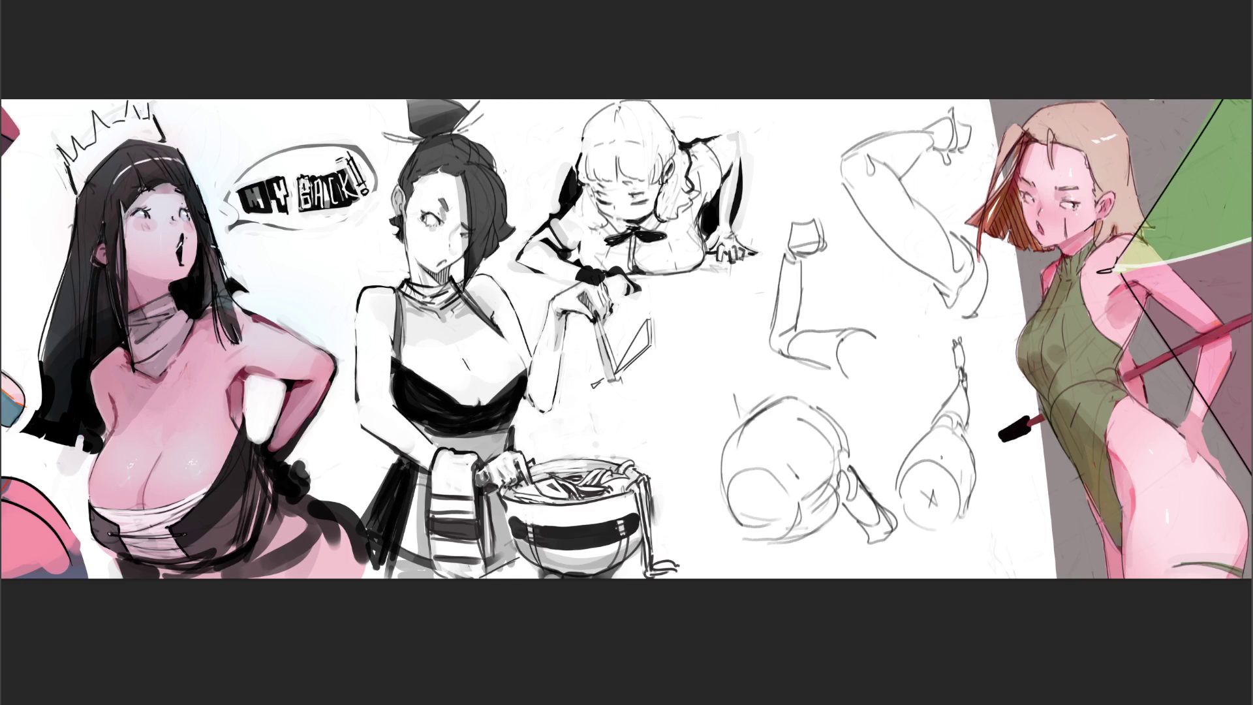
Erase the studies down to faint guides and begin a small head near the top
key("e")
mouse_move(966, 391)
left_mouse_down()
mouse_move(946, 443)
mouse_move(791, 493)
mouse_move(823, 196)
mouse_move(926, 261)
mouse_move(946, 196)
mouse_move(833, 339)
mouse_move(789, 520)
mouse_move(973, 263)
mouse_move(915, 529)
mouse_move(741, 481)
mouse_move(908, 379)
left_mouse_up()
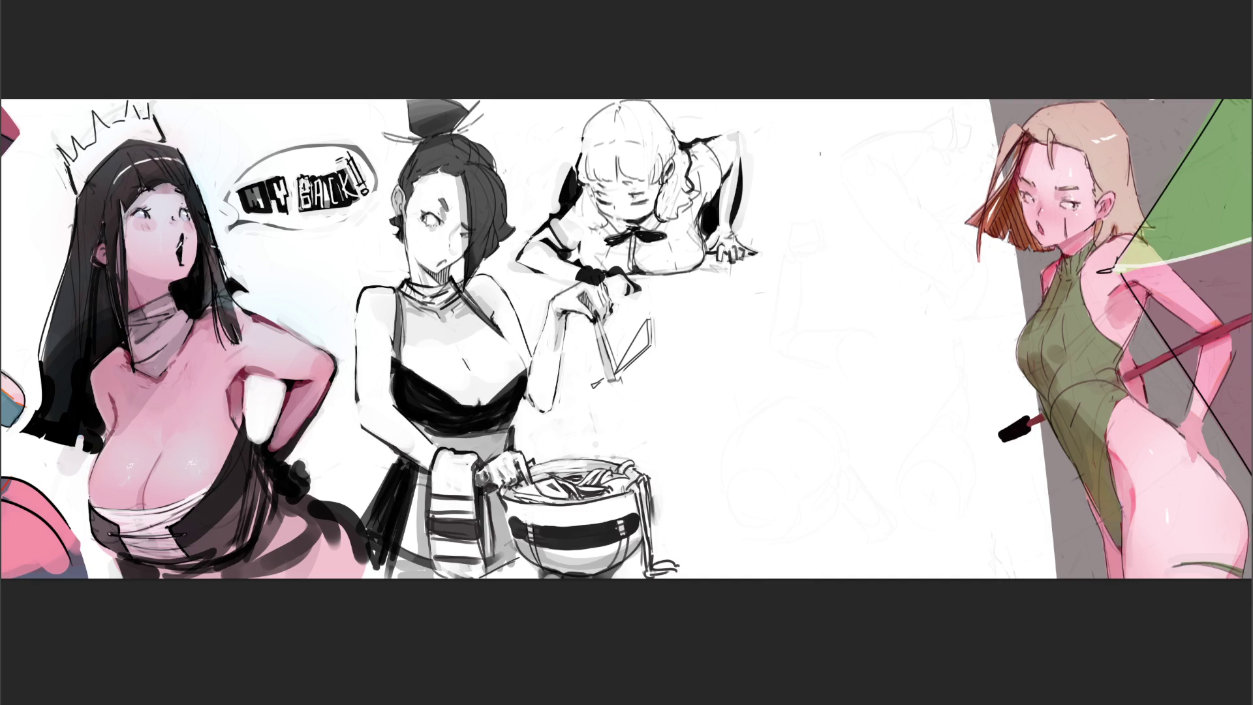
mouse_move(824, 159)
left_mouse_down()
mouse_move(859, 159)
mouse_move(812, 174)
mouse_move(870, 176)
left_mouse_up()
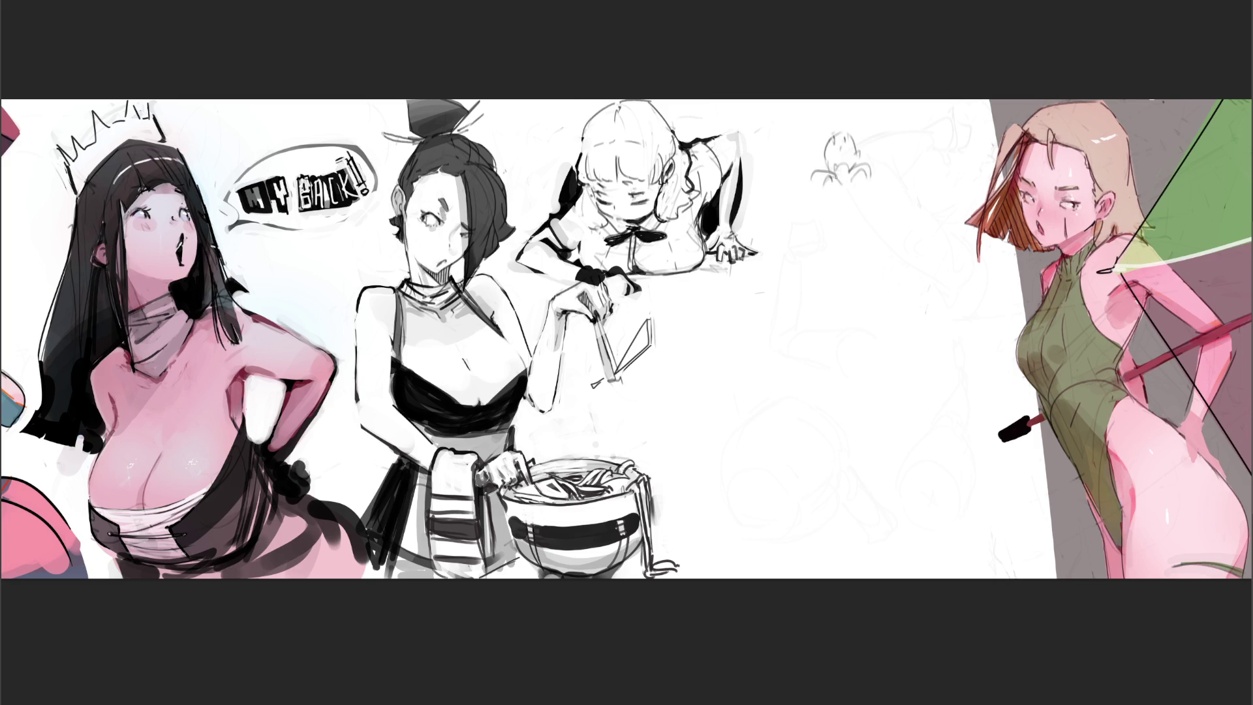
Sketch a small standing figure with torso, hips, two legs and feet under the head
left_click_drag(809, 178, 821, 220)
mouse_move(867, 179)
left_mouse_down()
mouse_move(878, 210)
mouse_move(867, 201)
left_mouse_up()
mouse_move(876, 199)
left_mouse_down()
mouse_move(882, 214)
mouse_move(867, 195)
left_mouse_up()
mouse_move(831, 201)
left_mouse_down()
mouse_move(834, 217)
mouse_move(863, 196)
left_mouse_up()
mouse_move(848, 225)
left_mouse_down()
mouse_move(833, 241)
mouse_move(832, 227)
left_mouse_up()
mouse_move(827, 225)
left_mouse_down()
mouse_move(850, 246)
mouse_move(846, 233)
left_mouse_up()
mouse_move(847, 222)
left_mouse_down()
mouse_move(870, 209)
mouse_move(871, 243)
left_mouse_up()
mouse_move(827, 236)
left_mouse_down()
mouse_move(841, 241)
mouse_move(824, 255)
mouse_move(822, 291)
mouse_move(849, 367)
left_mouse_up()
mouse_move(844, 296)
left_mouse_down()
mouse_move(849, 372)
mouse_move(860, 369)
left_mouse_up()
mouse_move(845, 248)
left_mouse_down()
mouse_move(854, 342)
mouse_move(858, 260)
mouse_move(870, 300)
left_mouse_up()
mouse_move(874, 220)
left_mouse_down()
mouse_move(878, 304)
mouse_move(866, 302)
mouse_move(880, 338)
left_mouse_up()
left_click_drag(883, 291, 894, 368)
left_click_drag(896, 372, 885, 375)
left_click_drag(871, 376, 896, 377)
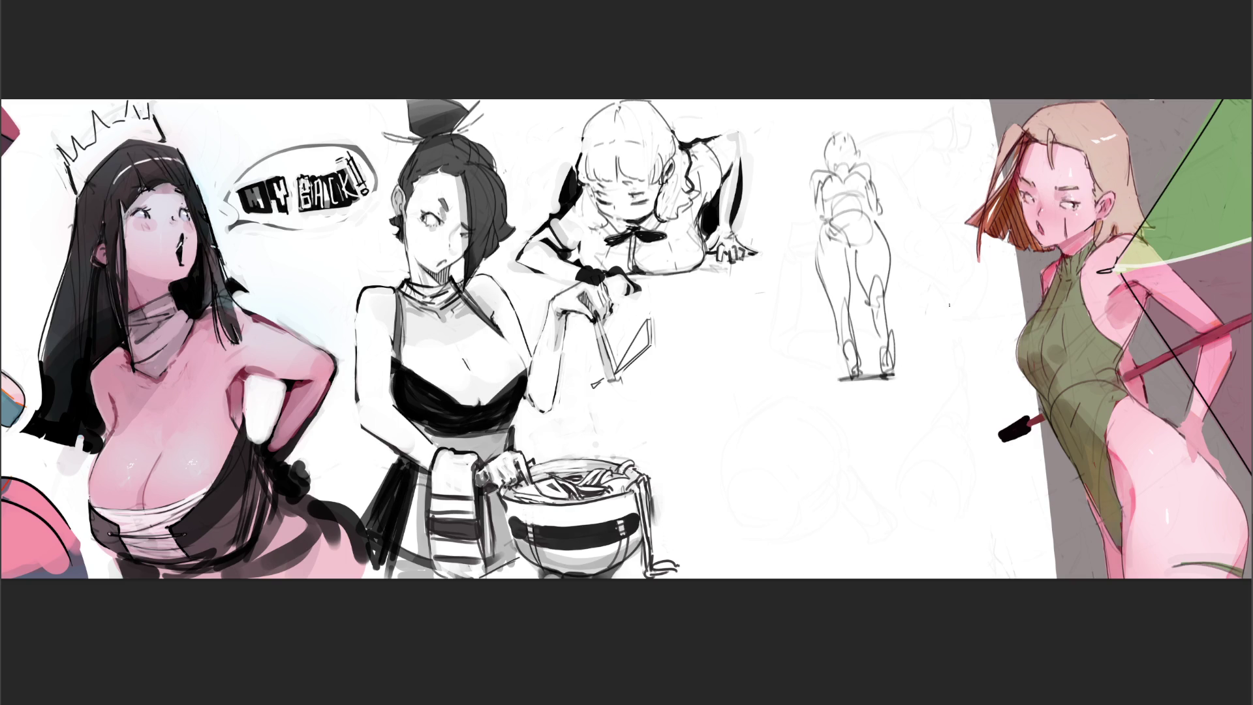
Sketch a chibi figure with round head, ear, jaw, neck and collar to the left
mouse_move(733, 348)
left_mouse_down()
mouse_move(728, 379)
mouse_move(754, 393)
mouse_move(738, 328)
mouse_move(780, 338)
mouse_move(782, 387)
left_mouse_up()
left_click_drag(785, 343, 761, 400)
mouse_move(753, 390)
left_mouse_down()
mouse_move(763, 402)
mouse_move(719, 383)
left_mouse_up()
mouse_move(791, 365)
left_mouse_down()
mouse_move(792, 395)
mouse_move(749, 419)
mouse_move(779, 416)
left_mouse_up()
left_click_drag(791, 398, 763, 431)
mouse_move(736, 405)
left_mouse_down()
mouse_move(756, 425)
mouse_move(797, 415)
left_mouse_up()
mouse_move(800, 415)
left_mouse_down()
mouse_move(748, 442)
mouse_move(754, 459)
mouse_move(777, 440)
mouse_move(783, 452)
left_mouse_up()
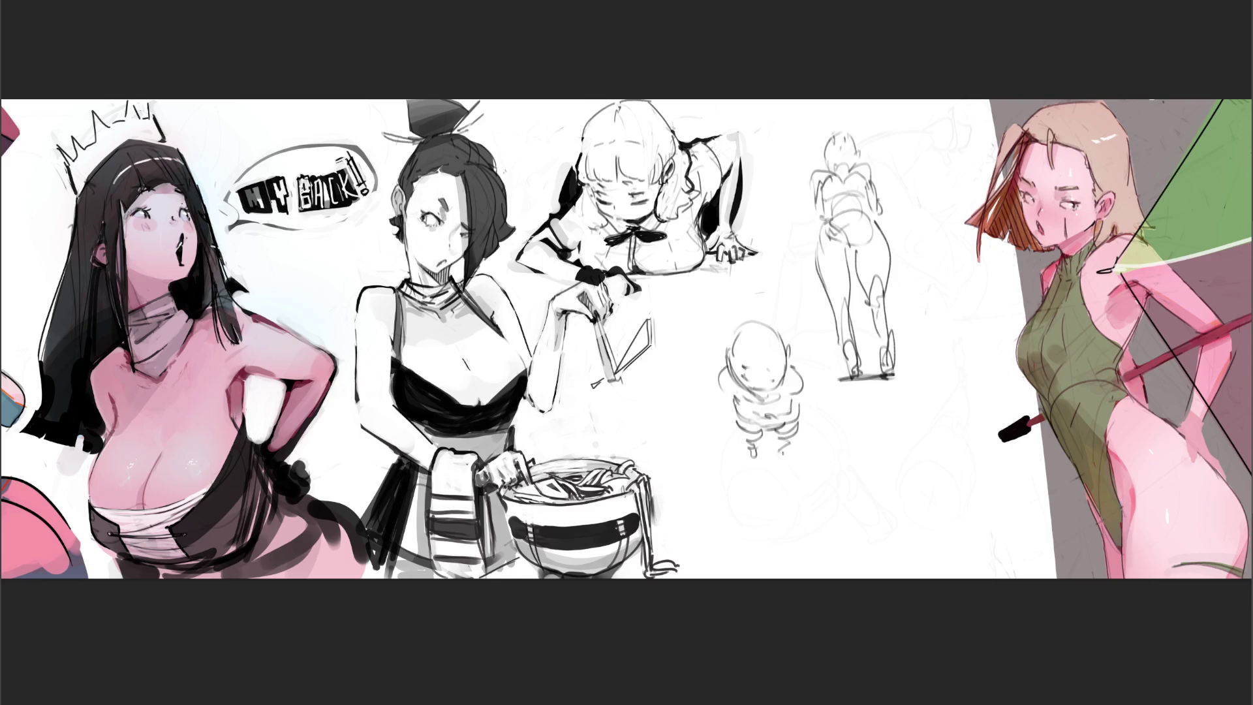
left_click_drag(798, 378, 801, 417)
left_click_drag(717, 378, 736, 423)
Select all and delete the sketch layer, clearing every rough figure study
key("ctrl+a")
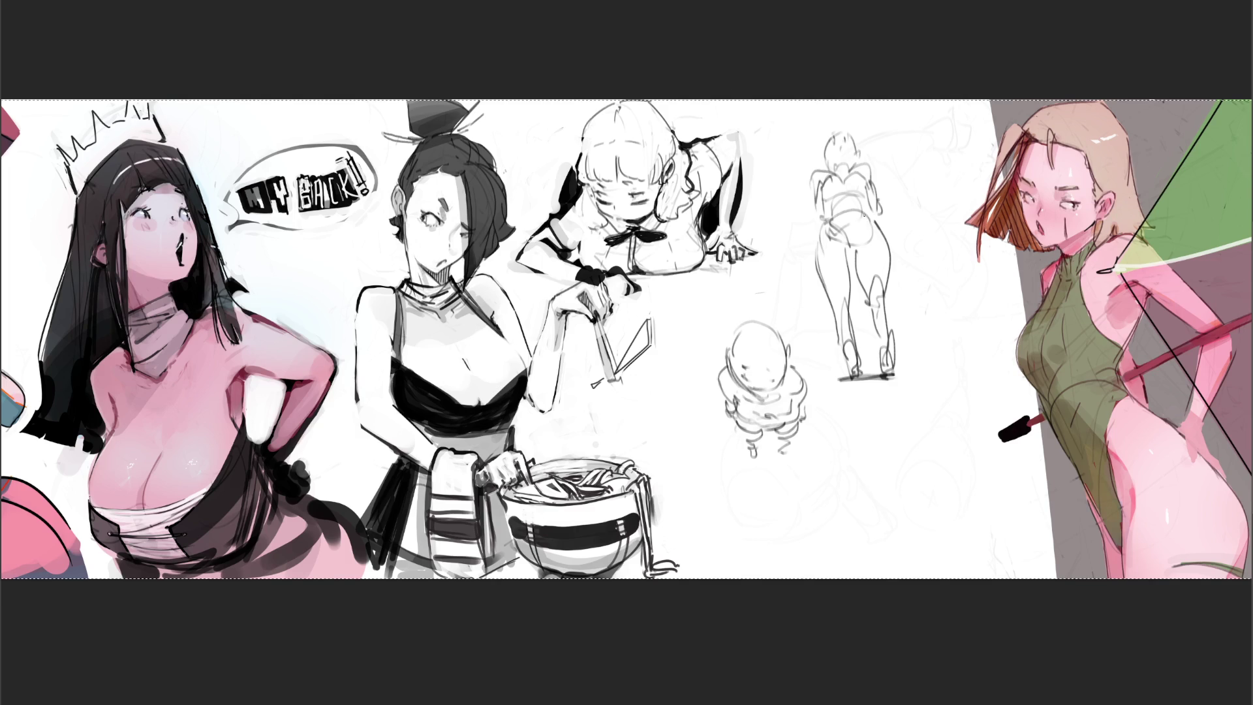
key("Delete")
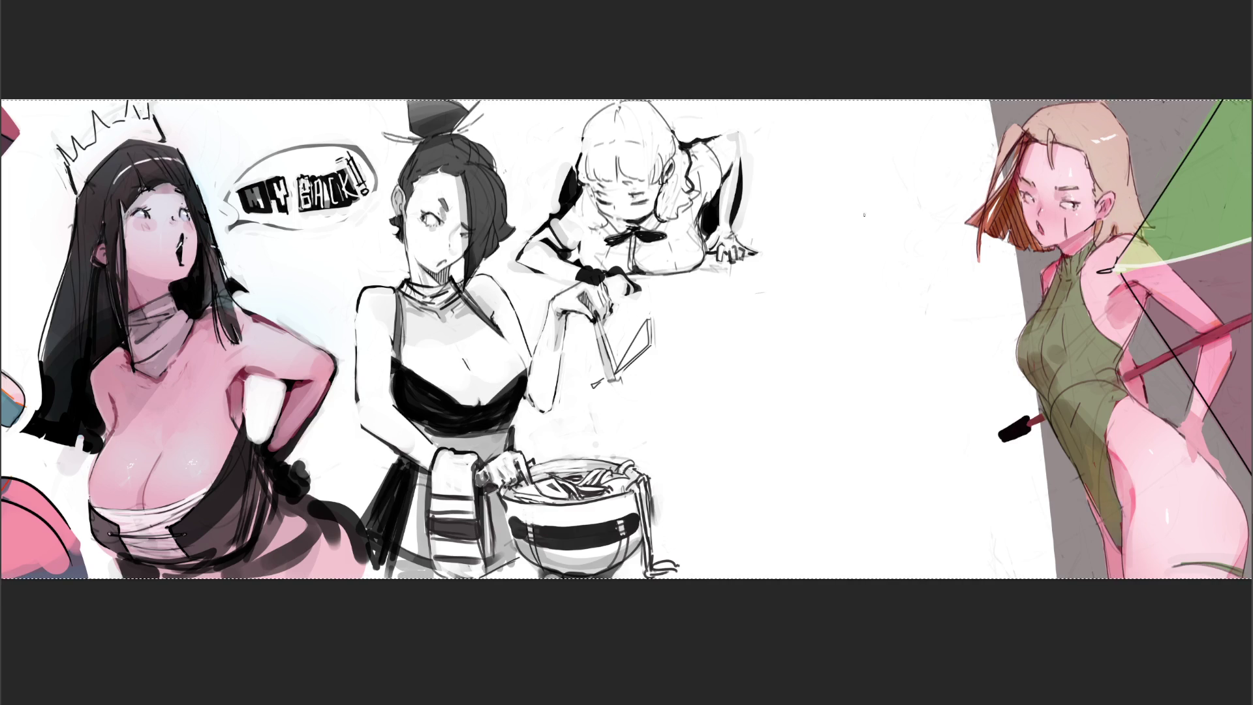
mouse_move(824, 213)
left_mouse_down()
mouse_move(815, 250)
mouse_move(838, 203)
left_mouse_up()
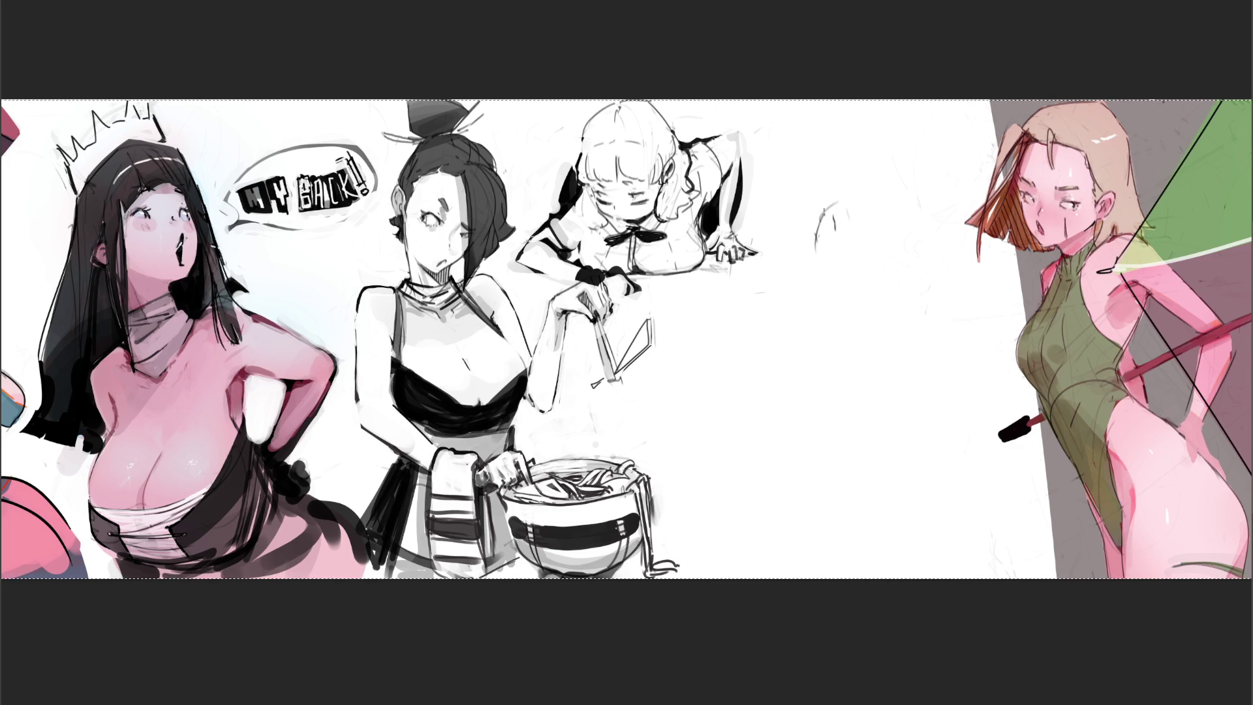
Sketch the gesture figure's head, face, jaw and neck, undoing misdrawn strokes
mouse_move(815, 214)
left_mouse_down()
mouse_move(863, 193)
mouse_move(877, 245)
left_mouse_up()
left_click_drag(893, 183, 878, 200)
mouse_move(901, 186)
left_mouse_down()
mouse_move(904, 224)
mouse_move(901, 164)
mouse_move(926, 208)
mouse_move(910, 257)
left_mouse_up()
key("ctrl+z")
left_click_drag(895, 179, 921, 281)
mouse_move(922, 196)
left_mouse_down()
mouse_move(943, 254)
mouse_move(940, 301)
mouse_move(914, 312)
left_mouse_up()
left_click_drag(948, 281, 954, 323)
left_click_drag(907, 272, 898, 299)
mouse_move(881, 252)
left_mouse_down()
mouse_move(874, 276)
mouse_move(840, 274)
mouse_move(846, 289)
mouse_move(823, 272)
mouse_move(847, 277)
mouse_move(855, 302)
mouse_move(880, 295)
left_mouse_up()
key("ctrl+z")
mouse_move(863, 306)
left_mouse_down()
mouse_move(902, 269)
mouse_move(889, 289)
left_mouse_up()
mouse_move(899, 274)
left_mouse_down()
mouse_move(880, 309)
mouse_move(833, 289)
mouse_move(848, 291)
left_mouse_up()
Draw the arm reaching toward the left, with fingers and a shoulder stroke
mouse_move(747, 259)
left_mouse_down()
mouse_move(821, 294)
mouse_move(815, 325)
left_mouse_up()
mouse_move(740, 282)
left_mouse_down()
mouse_move(759, 297)
mouse_move(727, 265)
mouse_move(798, 236)
mouse_move(751, 242)
mouse_move(806, 239)
left_mouse_up()
left_click_drag(790, 281, 811, 273)
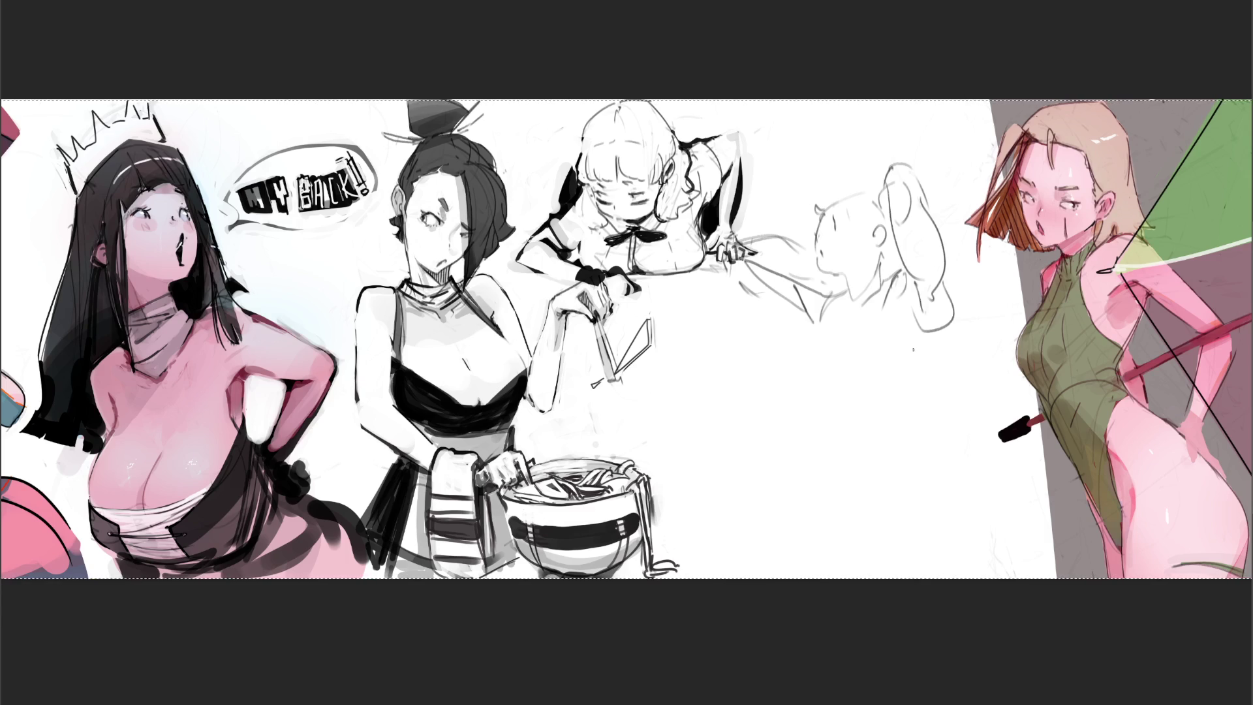
left_click_drag(861, 303, 893, 270)
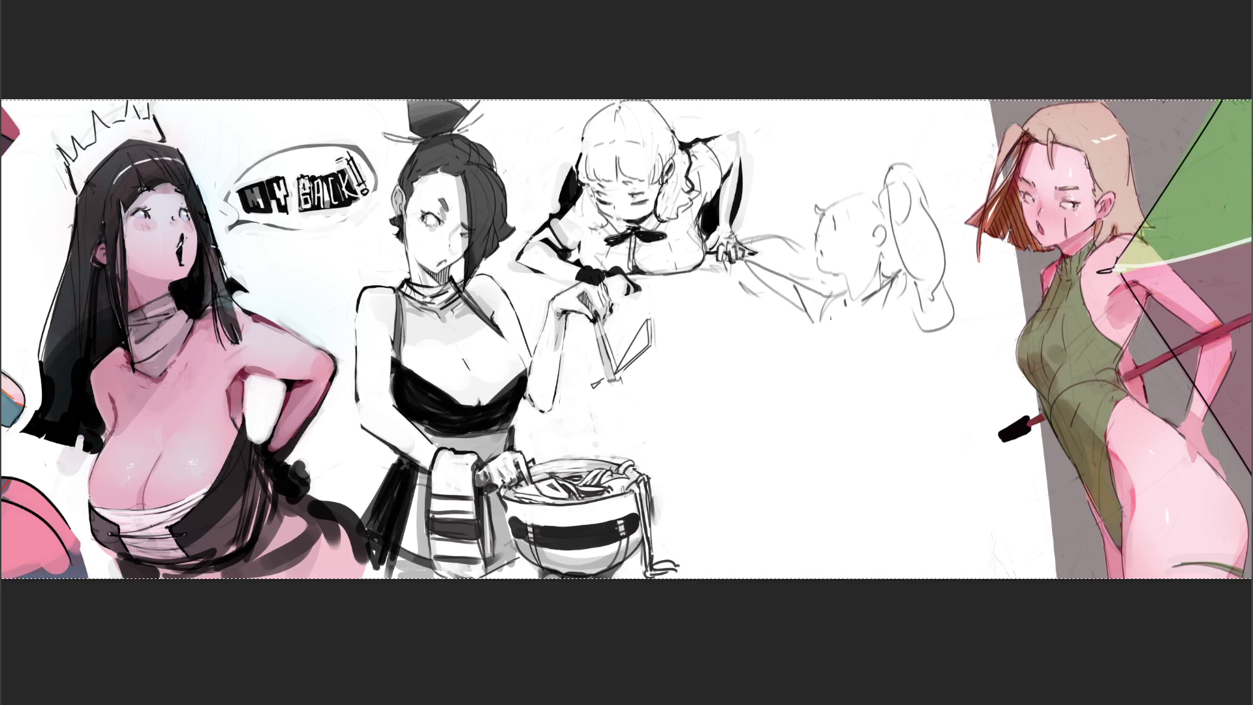
Sketch the figure's chest, torso and lower torso down to the hip
mouse_move(817, 320)
left_mouse_down()
mouse_move(799, 358)
mouse_move(860, 312)
left_mouse_up()
left_click_drag(821, 369, 881, 363)
left_click_drag(934, 330, 908, 364)
mouse_move(911, 294)
left_mouse_down()
mouse_move(905, 317)
mouse_move(932, 336)
mouse_move(876, 405)
left_mouse_up()
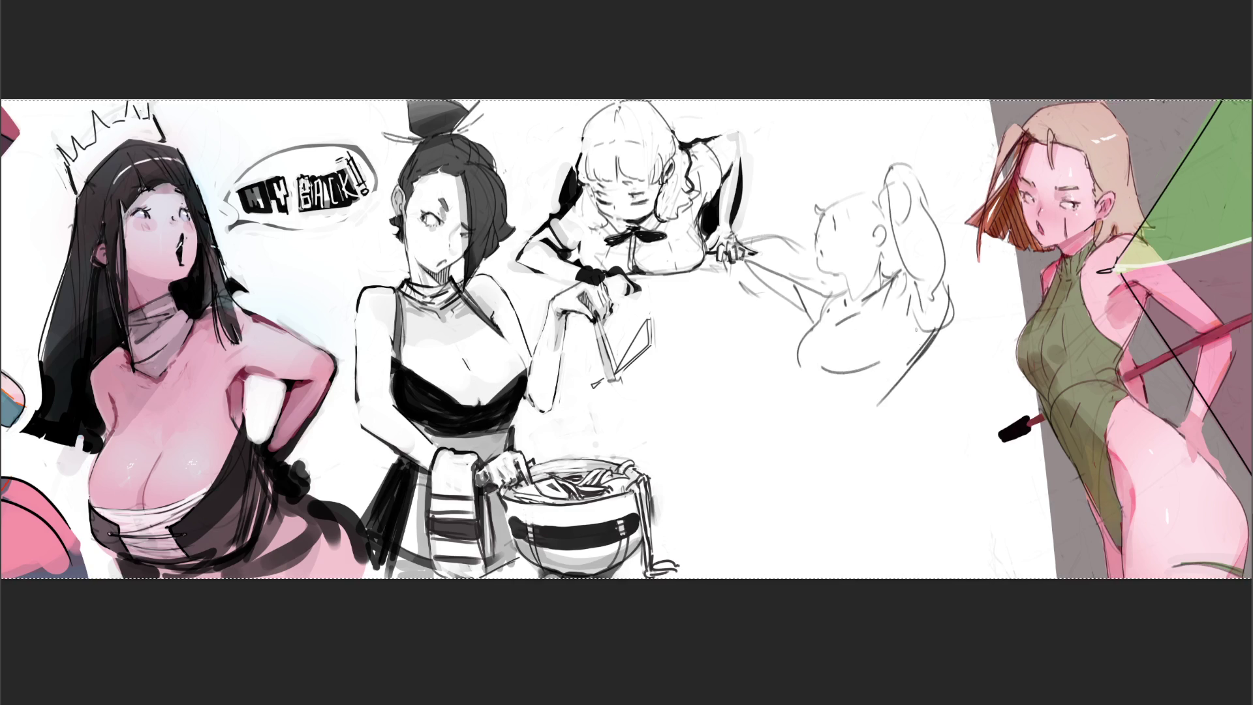
mouse_move(810, 374)
left_mouse_down()
mouse_move(816, 395)
mouse_move(853, 399)
left_mouse_up()
left_click_drag(925, 345, 885, 401)
left_click_drag(916, 350, 879, 433)
left_click_drag(852, 449, 875, 450)
left_click_drag(807, 407, 805, 443)
left_click_drag(886, 424, 875, 435)
mouse_move(858, 448)
left_mouse_down()
mouse_move(884, 432)
mouse_move(916, 490)
left_mouse_up()
Draw the hips and lower legs, then shift the whole figure up and right
left_click_drag(807, 406, 823, 517)
mouse_move(867, 461)
left_mouse_down()
mouse_move(883, 523)
mouse_move(958, 530)
left_mouse_up()
left_click_drag(802, 466, 787, 551)
left_click_drag(882, 520, 816, 578)
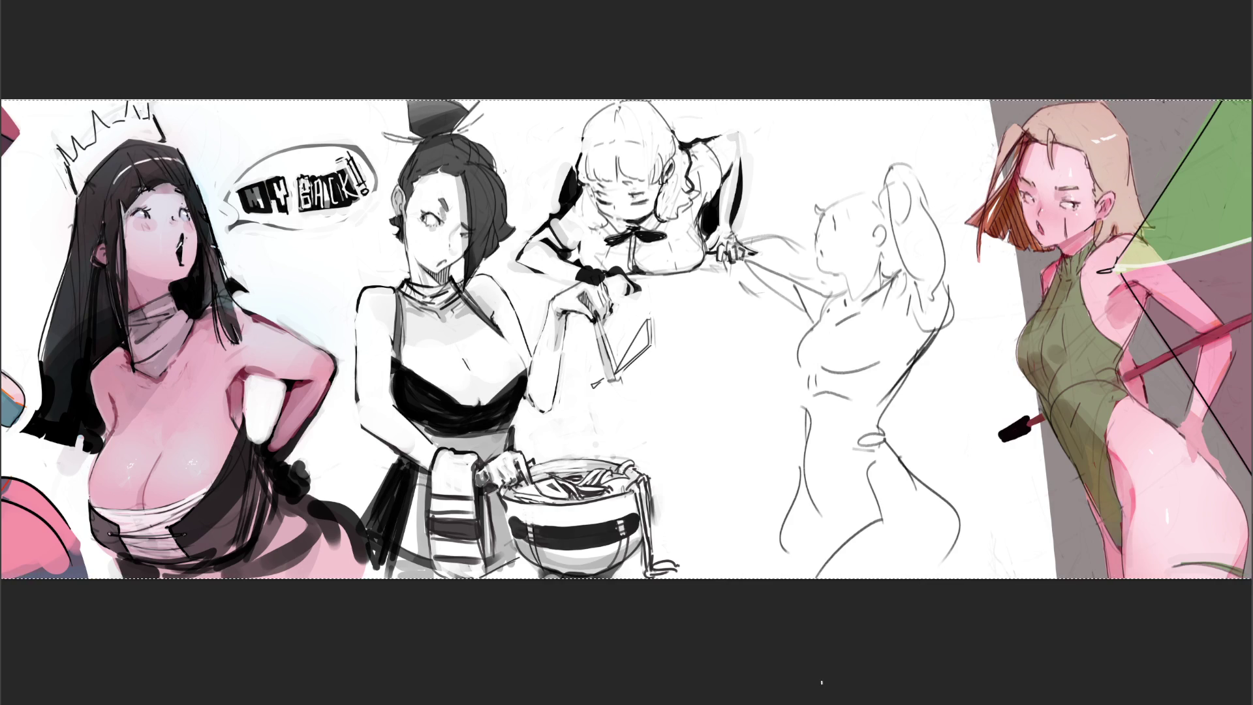
left_click_drag(897, 443, 914, 401)
key("Return")
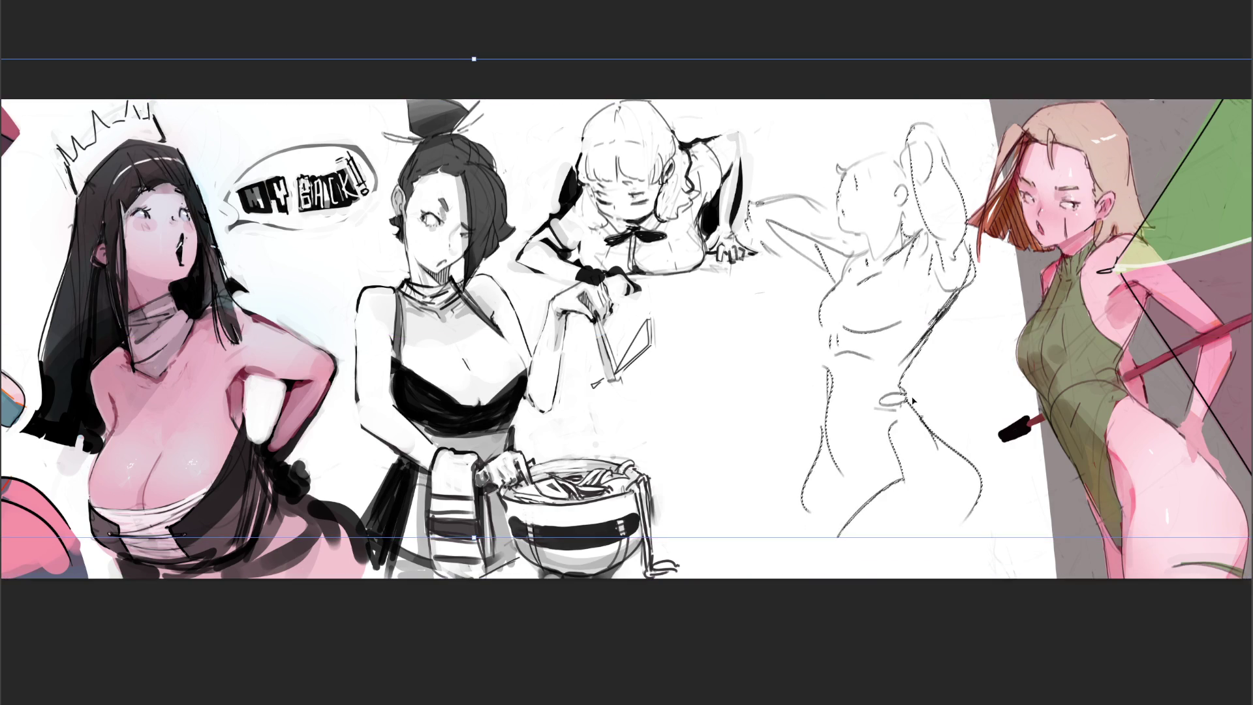
Squash the gesture figure vertically, move it up and right, and erase it lighter
left_click_drag(475, 60, 475, 137)
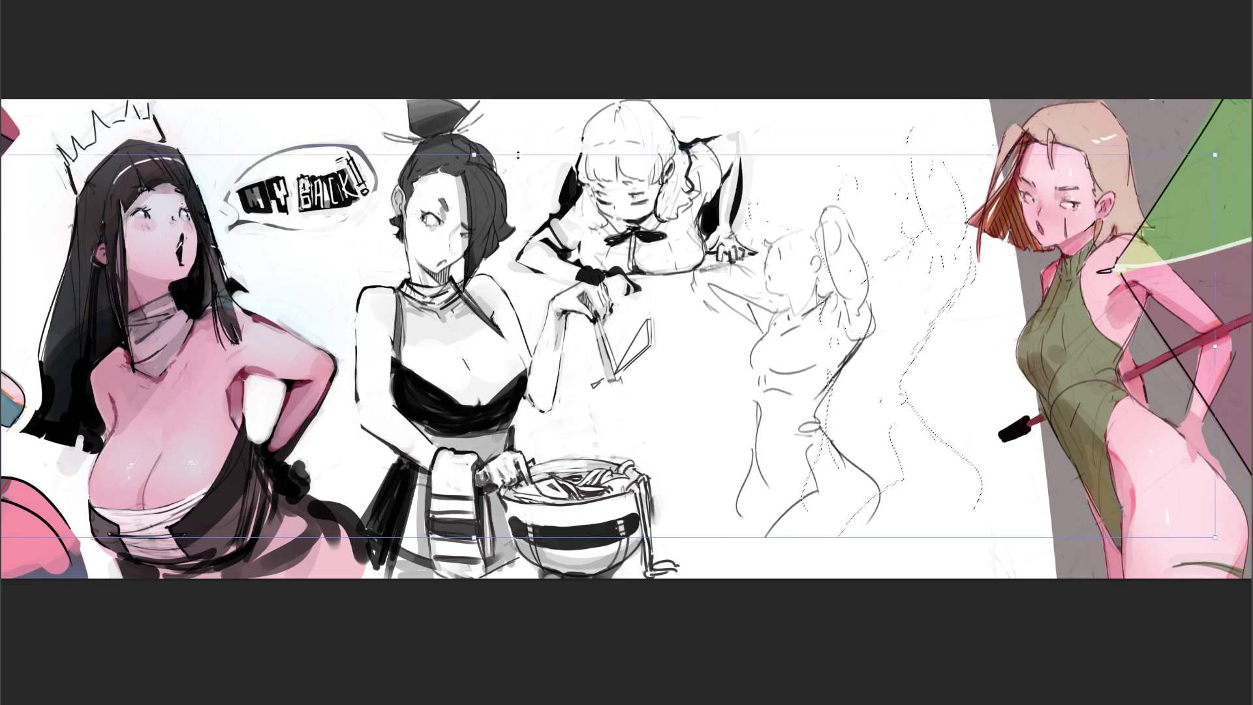
mouse_move(716, 253)
left_mouse_down()
mouse_move(789, 186)
mouse_move(777, 188)
left_mouse_up()
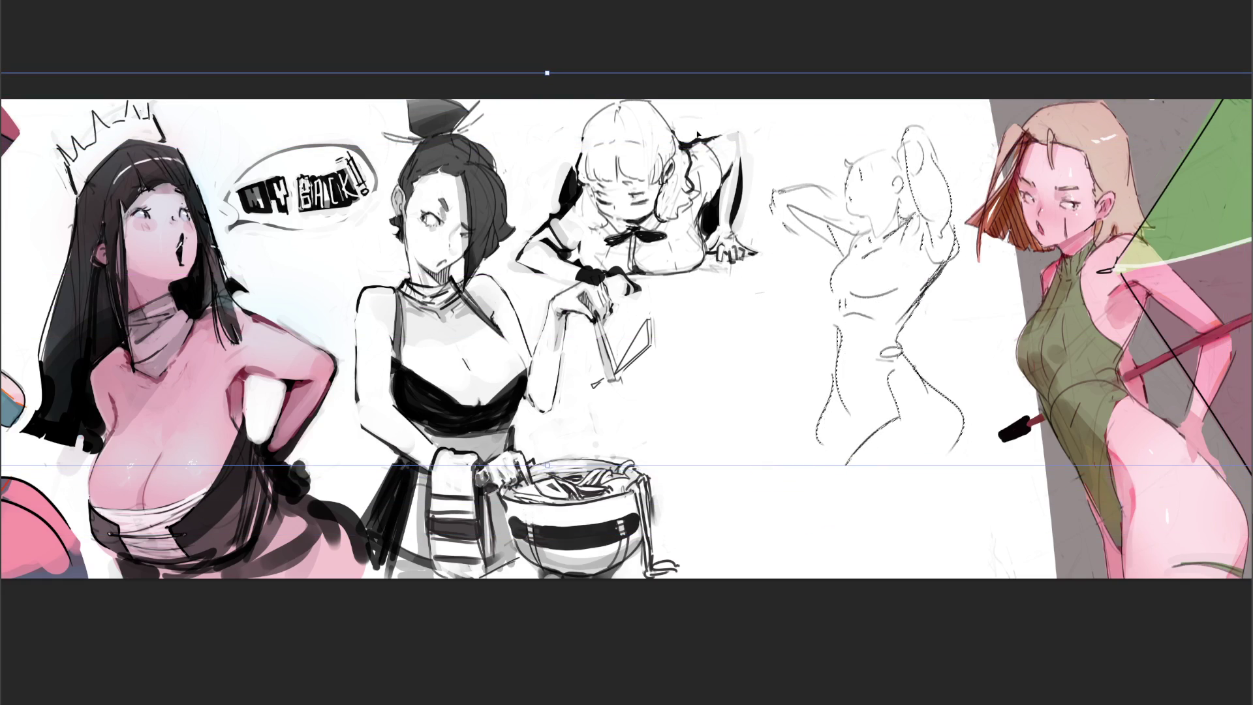
key("Return")
key("ctrl+d")
mouse_move(868, 294)
left_mouse_down()
mouse_move(839, 209)
mouse_move(868, 320)
mouse_move(917, 342)
mouse_move(926, 268)
left_mouse_up()
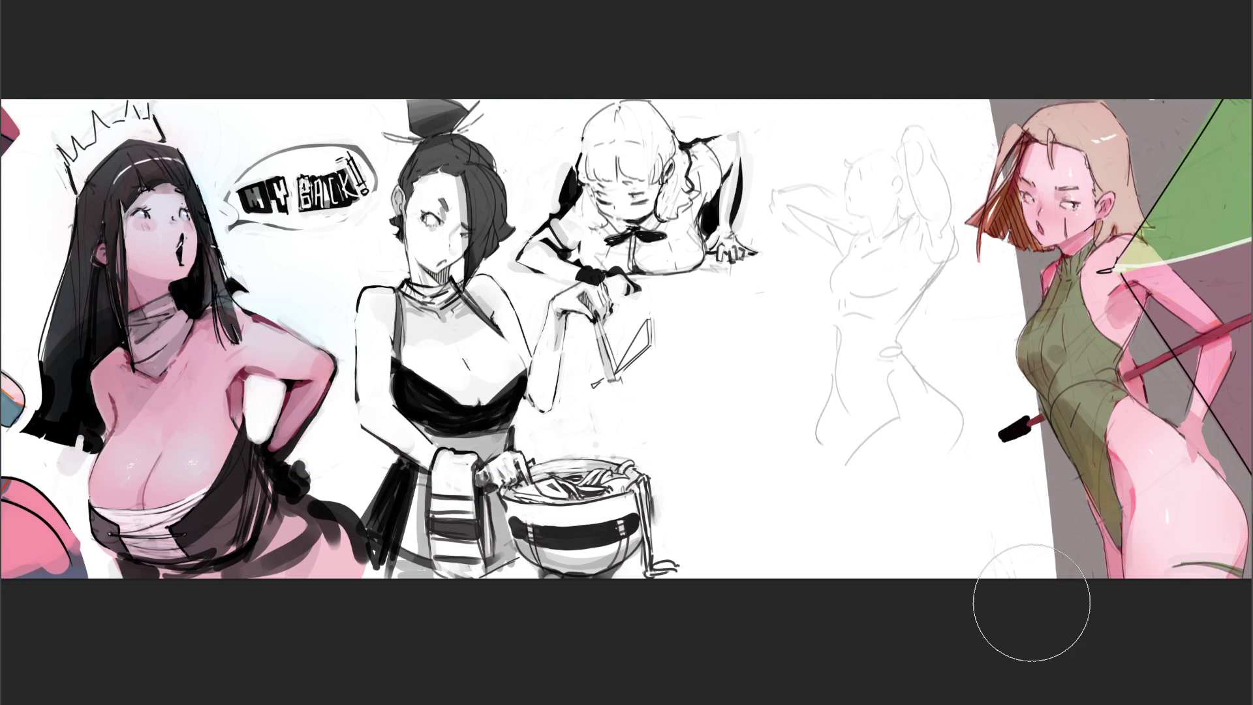
key("b")
Retrace the raised arm, hand and forearm with darker lines
mouse_move(770, 187)
left_mouse_down()
mouse_move(813, 246)
mouse_move(842, 258)
mouse_move(846, 228)
mouse_move(869, 239)
left_mouse_up()
mouse_move(786, 203)
left_mouse_down()
mouse_move(830, 220)
mouse_move(799, 183)
mouse_move(846, 215)
left_mouse_up()
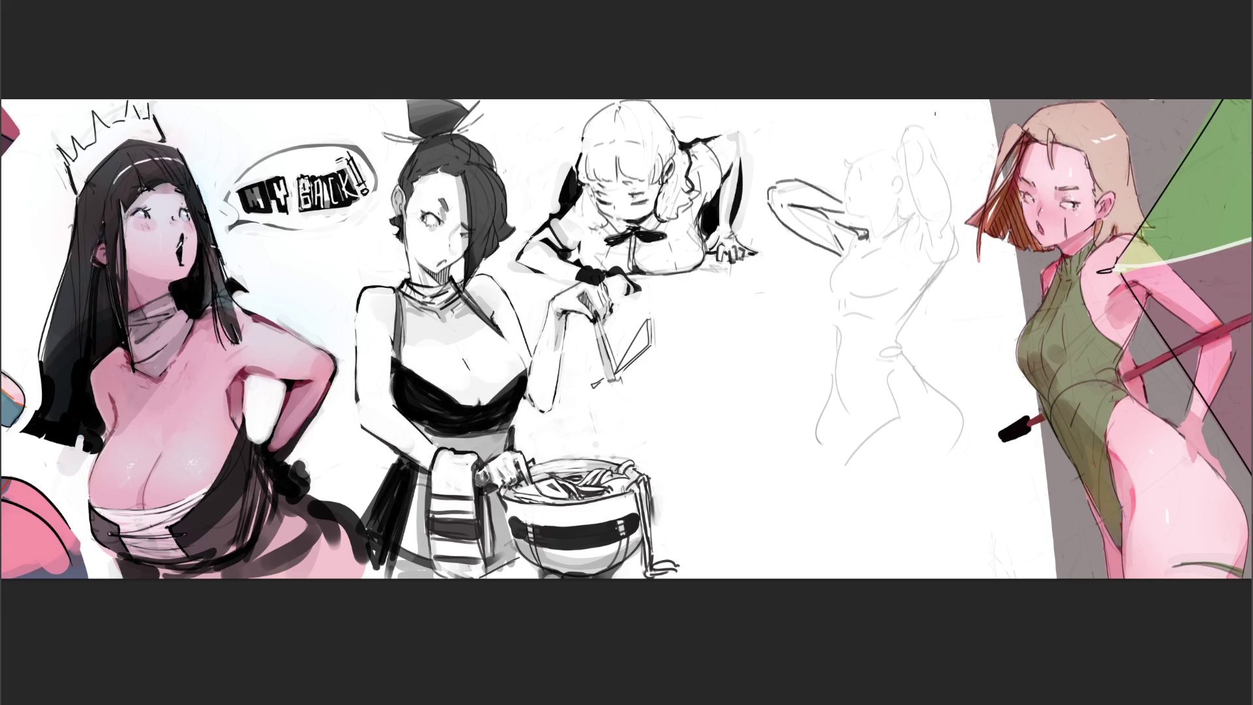
mouse_move(917, 133)
left_mouse_down()
mouse_move(907, 146)
mouse_move(926, 153)
mouse_move(906, 166)
mouse_move(936, 162)
mouse_move(951, 225)
left_mouse_up()
mouse_move(907, 165)
left_mouse_down()
mouse_move(931, 247)
mouse_move(896, 233)
mouse_move(952, 252)
mouse_move(898, 320)
left_mouse_up()
Trace the chest, neck, shoulder, head outline, hair and ear more darkly
mouse_move(915, 248)
left_mouse_down()
mouse_move(905, 260)
mouse_move(886, 248)
mouse_move(895, 272)
mouse_move(875, 289)
mouse_move(825, 288)
left_mouse_up()
left_click_drag(855, 239, 865, 247)
left_click_drag(835, 301, 851, 315)
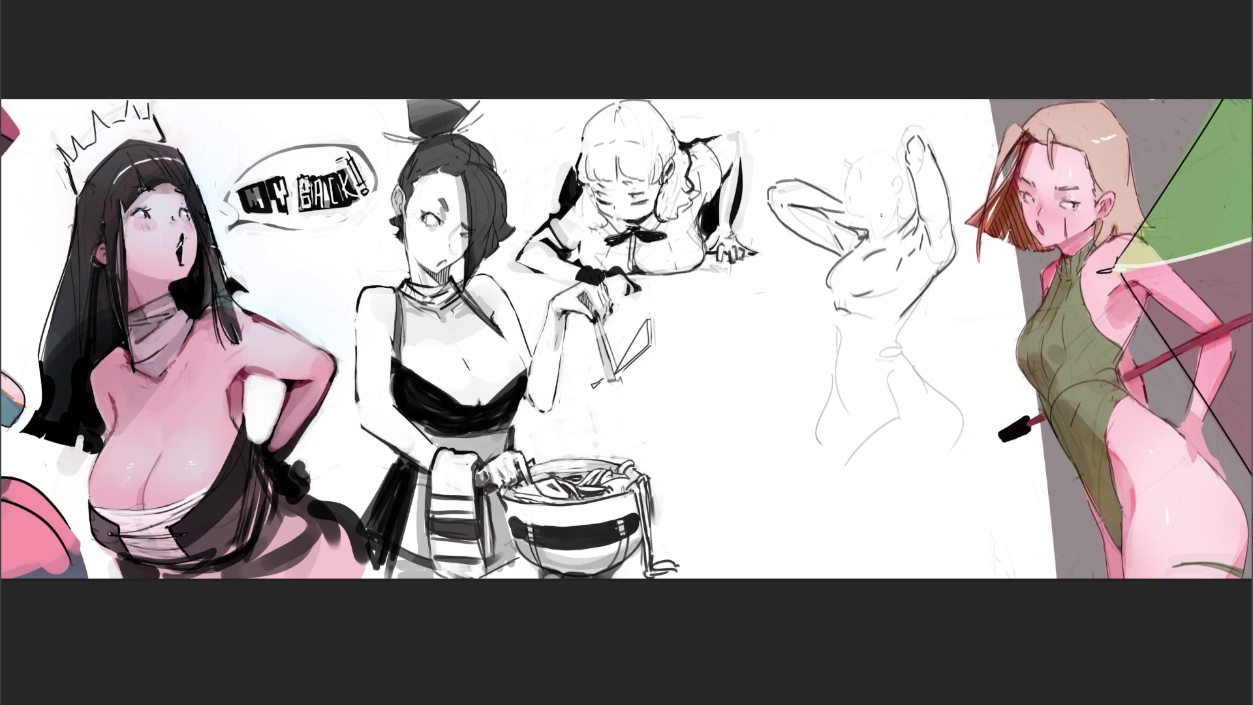
mouse_move(898, 201)
left_mouse_down()
mouse_move(902, 227)
mouse_move(865, 218)
left_mouse_up()
mouse_move(845, 174)
left_mouse_down()
mouse_move(847, 204)
mouse_move(869, 142)
mouse_move(888, 182)
mouse_move(905, 177)
mouse_move(896, 193)
mouse_move(870, 176)
left_mouse_up()
mouse_move(866, 139)
left_mouse_down()
mouse_move(906, 165)
mouse_move(850, 152)
left_mouse_up()
left_click_drag(845, 161, 837, 177)
left_click_drag(910, 190, 903, 207)
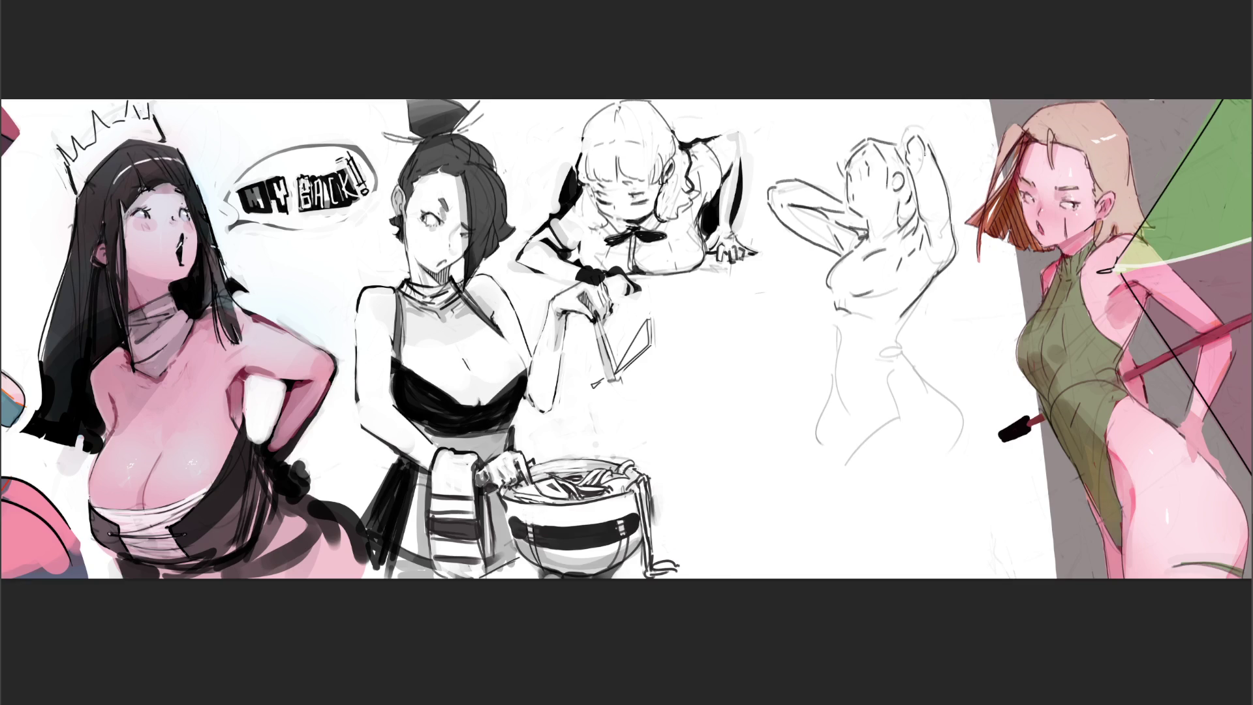
Trace the torso, waist crease, hips and thighs, then fade the refined figure lighter
left_click_drag(837, 317, 861, 463)
left_click_drag(908, 308, 894, 346)
mouse_move(896, 342)
left_mouse_down()
mouse_move(878, 355)
mouse_move(911, 360)
mouse_move(953, 420)
left_mouse_up()
mouse_move(886, 382)
left_mouse_down()
mouse_move(898, 423)
mouse_move(833, 471)
left_mouse_up()
mouse_move(841, 385)
left_mouse_down()
mouse_move(835, 422)
mouse_move(780, 467)
left_mouse_up()
mouse_move(950, 393)
left_mouse_down()
mouse_move(969, 437)
mouse_move(946, 474)
left_mouse_up()
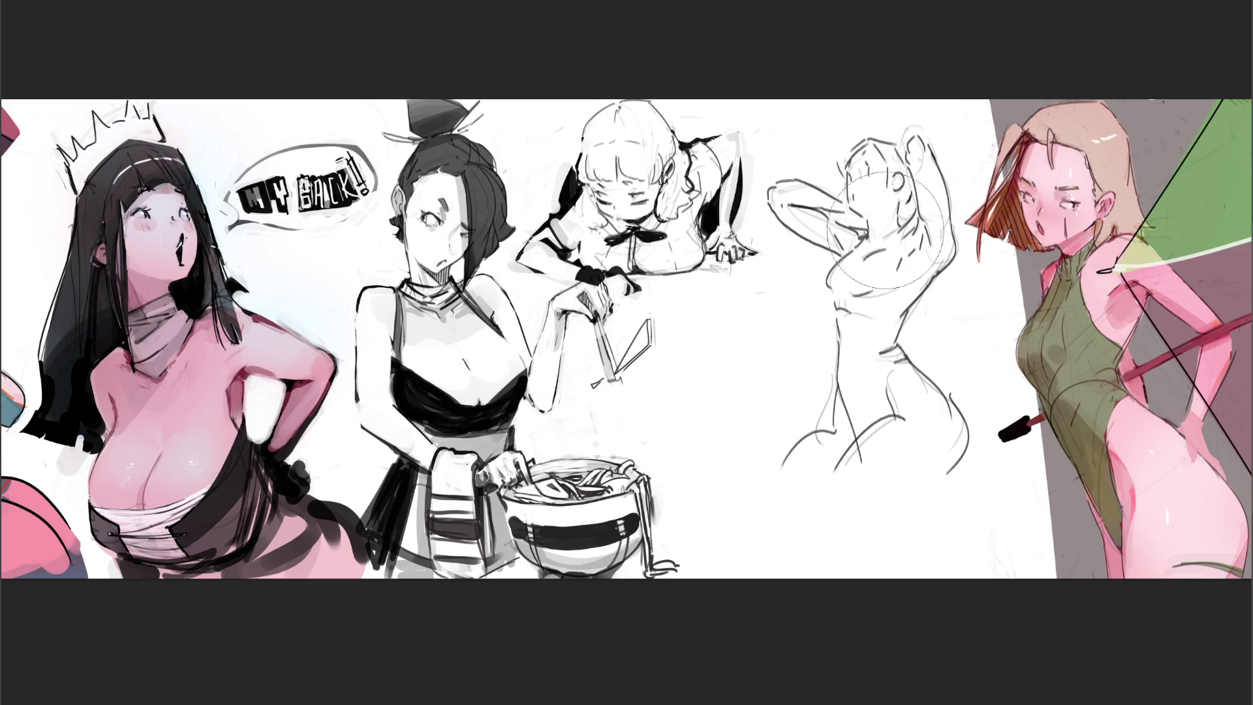
mouse_move(866, 132)
left_mouse_down()
mouse_move(842, 313)
mouse_move(926, 352)
mouse_move(882, 90)
mouse_move(798, 394)
mouse_move(809, 422)
mouse_move(878, 369)
mouse_move(889, 26)
mouse_move(987, 508)
left_mouse_up()
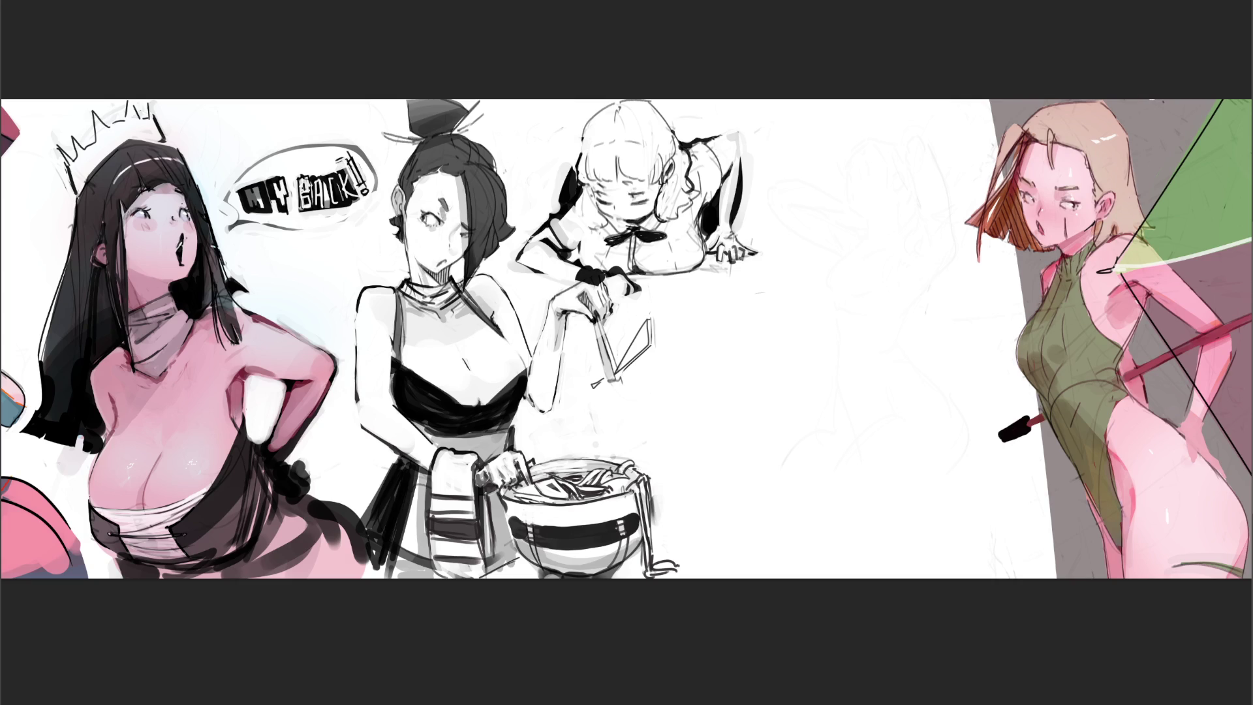
Start a new head with a curved pencil stroke over the faded figure
left_click_drag(818, 198, 823, 148)
Pencil in the chin line, shoulders and both sides of the torso down to the right hip
mouse_move(817, 204)
left_mouse_down()
mouse_move(845, 225)
mouse_move(875, 188)
mouse_move(815, 207)
mouse_move(862, 243)
mouse_move(843, 264)
mouse_move(807, 271)
left_mouse_up()
mouse_move(877, 247)
left_mouse_down()
mouse_move(888, 231)
mouse_move(912, 272)
left_mouse_up()
left_click_drag(835, 255, 838, 318)
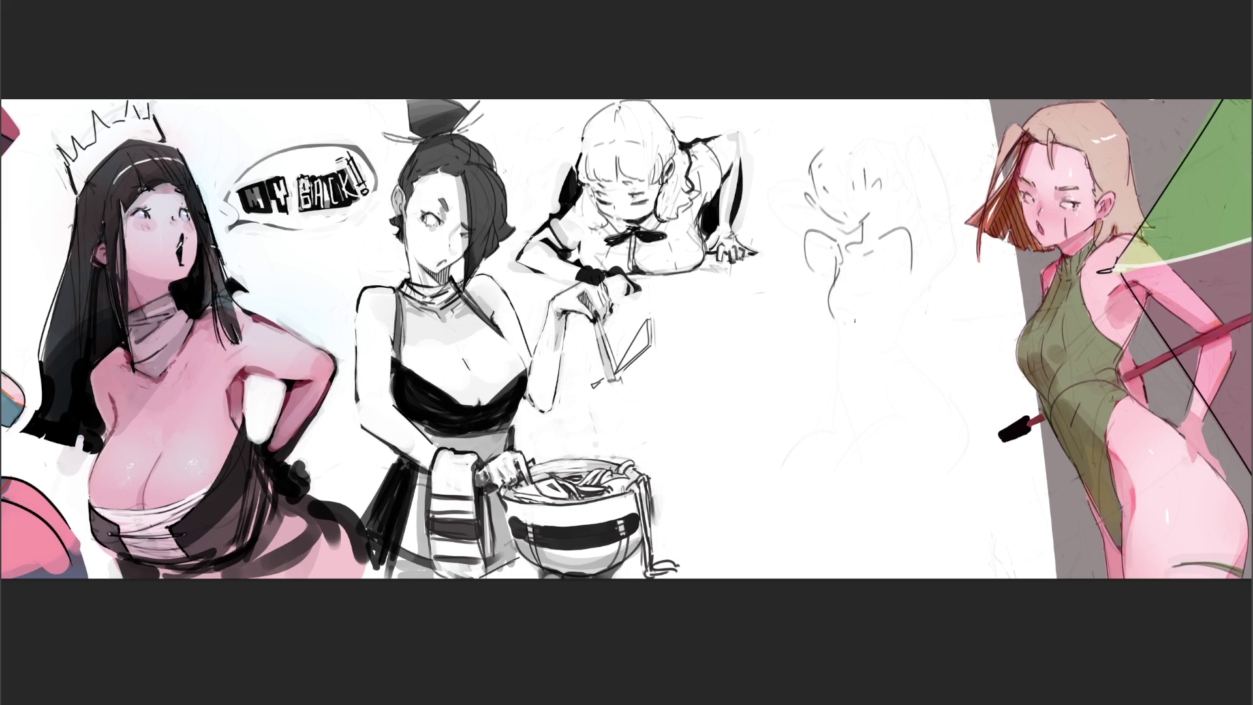
mouse_move(879, 250)
left_mouse_down()
mouse_move(908, 299)
mouse_move(890, 330)
mouse_move(894, 383)
left_mouse_up()
left_click_drag(910, 320, 907, 367)
Sketch the pelvis, wide hip curves, thighs and knees, extending both legs downward
mouse_move(840, 336)
left_mouse_down()
mouse_move(870, 406)
mouse_move(905, 407)
mouse_move(827, 400)
mouse_move(888, 463)
mouse_move(905, 461)
left_mouse_up()
left_click_drag(924, 403, 919, 436)
left_click_drag(914, 382, 961, 415)
left_click_drag(907, 463, 924, 475)
mouse_move(932, 416)
left_mouse_down()
mouse_move(950, 480)
mouse_move(975, 480)
left_mouse_up()
mouse_move(955, 399)
left_mouse_down()
mouse_move(992, 411)
mouse_move(959, 484)
mouse_move(979, 486)
left_mouse_up()
left_click_drag(875, 454, 860, 491)
mouse_move(826, 408)
left_mouse_down()
mouse_move(802, 430)
mouse_move(823, 494)
mouse_move(851, 478)
mouse_move(833, 507)
mouse_move(860, 578)
left_mouse_up()
left_click_drag(867, 472, 903, 574)
mouse_move(993, 477)
left_mouse_down()
mouse_move(1038, 483)
mouse_move(992, 494)
mouse_move(978, 577)
left_mouse_up()
mouse_move(1034, 460)
left_mouse_down()
mouse_move(999, 566)
mouse_move(1002, 553)
left_mouse_up()
Add the left arm contour, darken the right torso edge, and draw the head's hair bun
left_click_drag(804, 245, 839, 412)
left_click_drag(815, 317, 827, 393)
left_click_drag(910, 242, 917, 388)
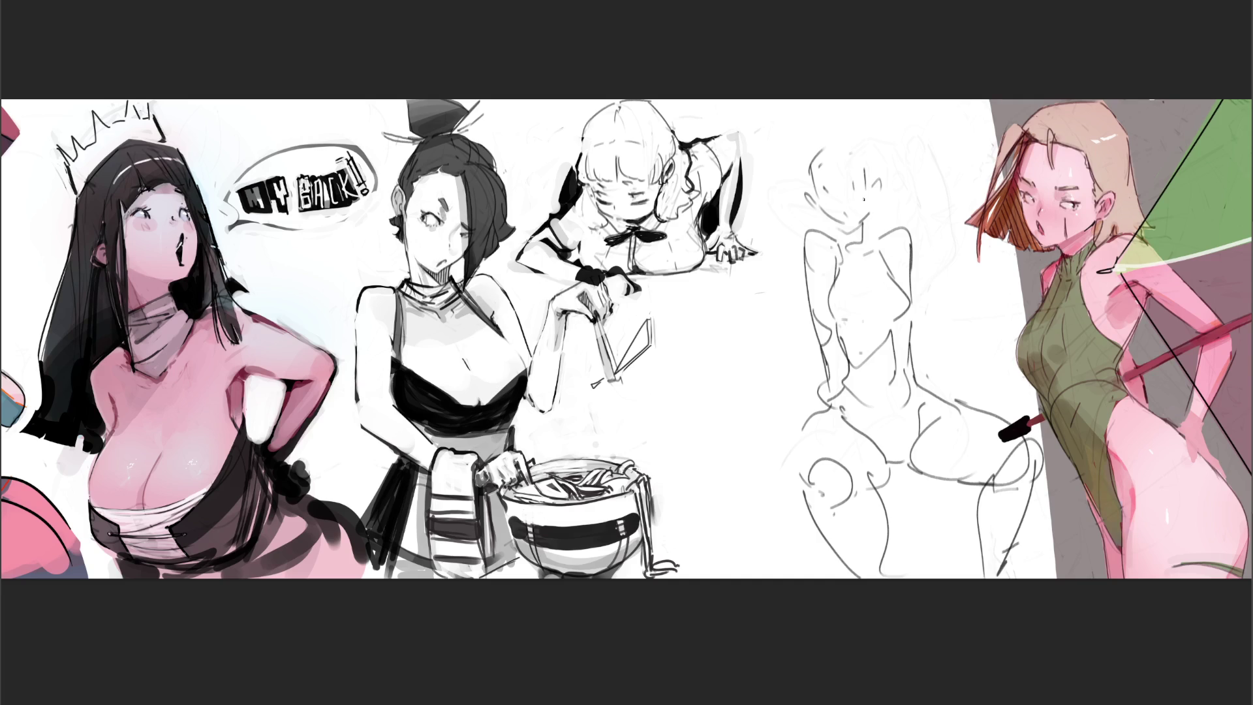
mouse_move(838, 121)
left_mouse_down()
mouse_move(804, 158)
mouse_move(875, 154)
mouse_move(859, 115)
left_mouse_up()
mouse_move(822, 122)
left_mouse_down()
mouse_move(829, 99)
mouse_move(853, 112)
left_mouse_up()
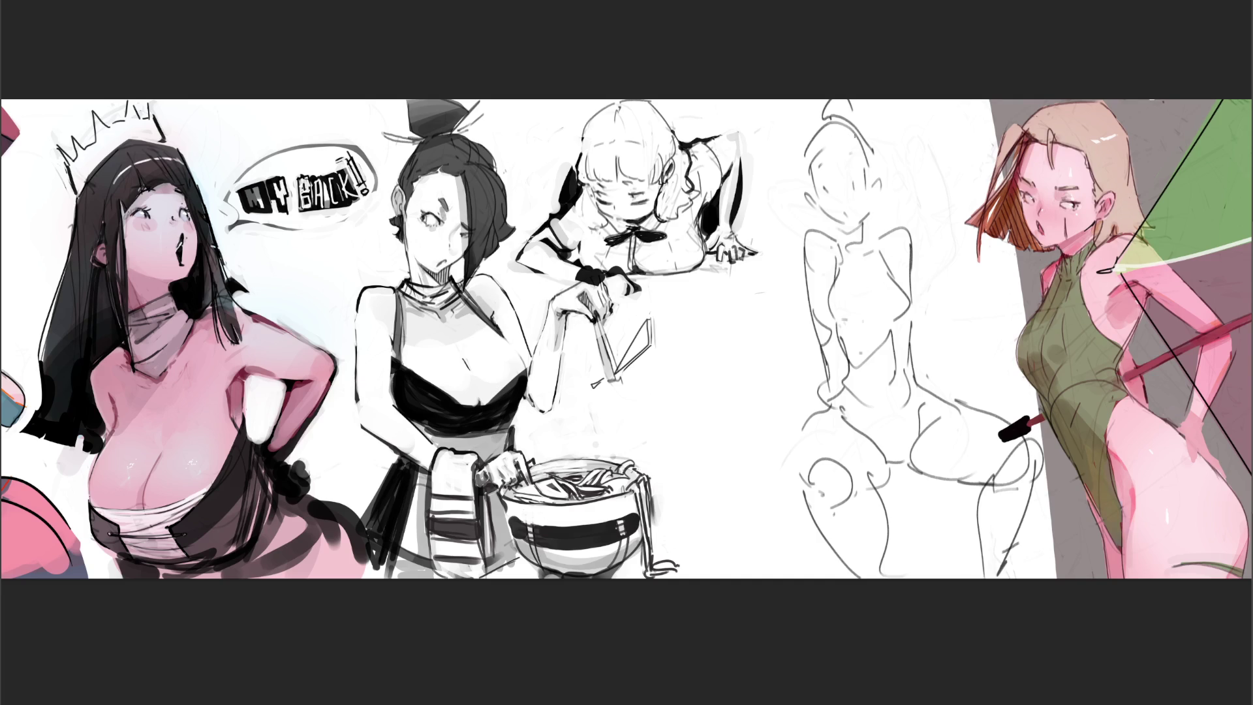